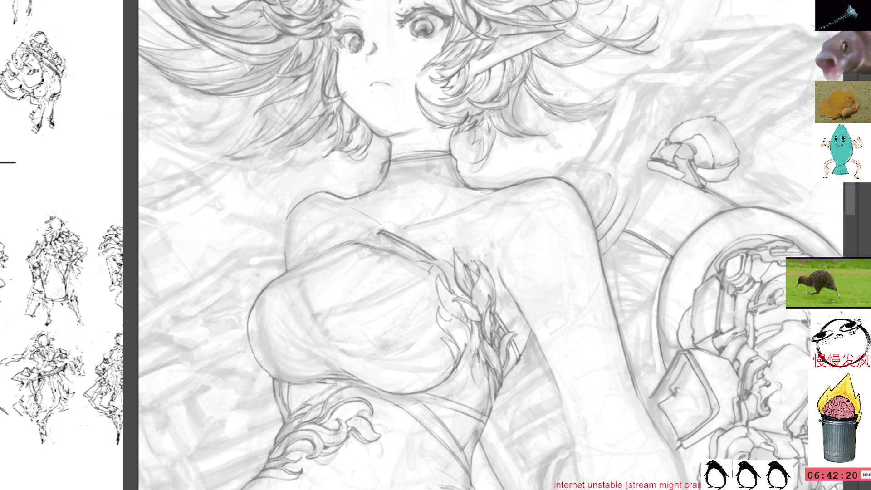
# Scribble a small dark mark on the girl's upper chest below her left shoulder
pyautogui.moveTo(535, 273)
pyautogui.mouseDown()
pyautogui.moveTo(561, 266)
pyautogui.moveTo(535, 275)
pyautogui.mouseUp()
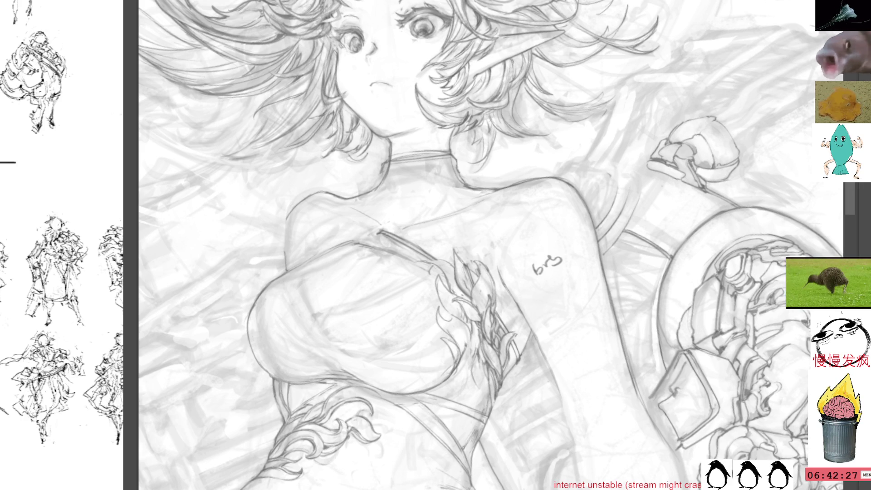
# Lasso and delete the stray 6-3 scribble on the arm, then deselect
pyautogui.moveTo(520, 249); pyautogui.dragTo(548, 224)
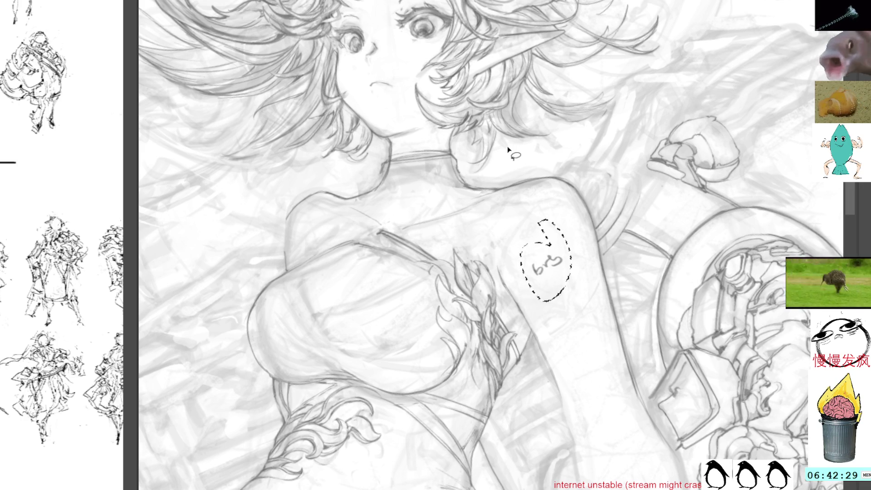
pyautogui.press('Delete')
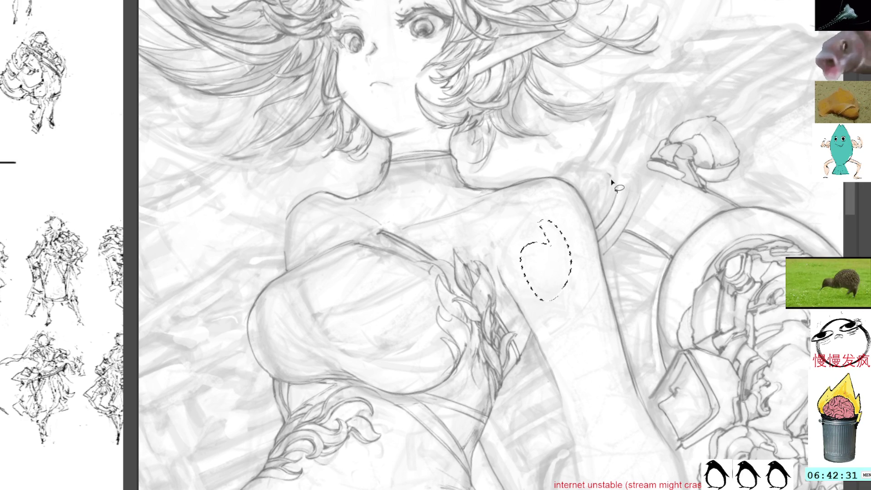
pyautogui.hotkey('ctrl', 'd')
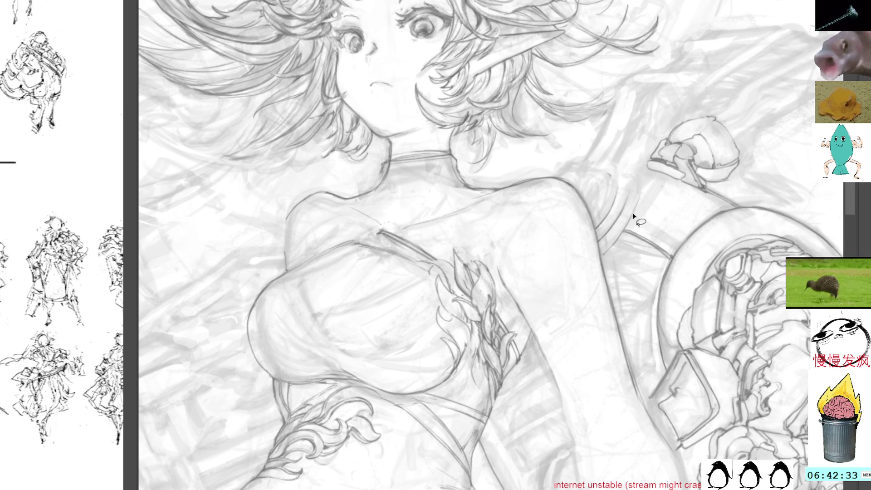
pyautogui.moveTo(508, 281)
pyautogui.mouseDown()
pyautogui.moveTo(531, 216)
pyautogui.moveTo(509, 208)
pyautogui.mouseUp()
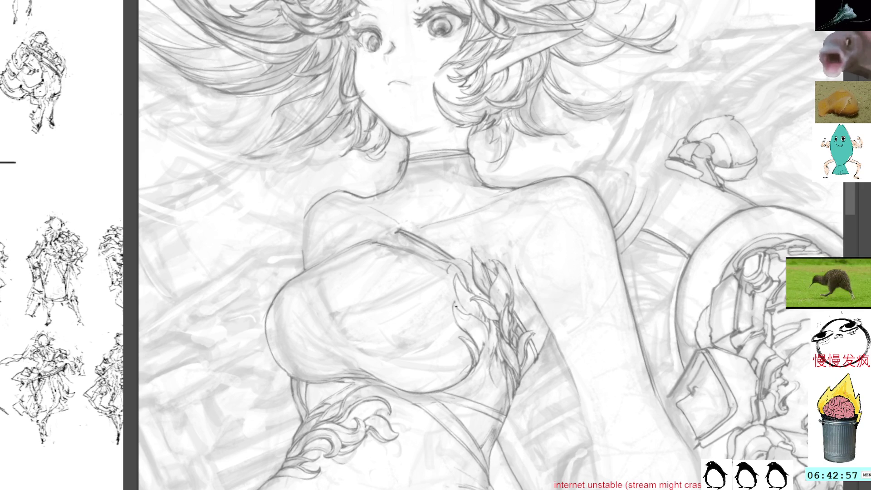
# Darken and add short pencil strokes to the leafy detail on the chest
pyautogui.moveTo(454, 307); pyautogui.dragTo(479, 366)
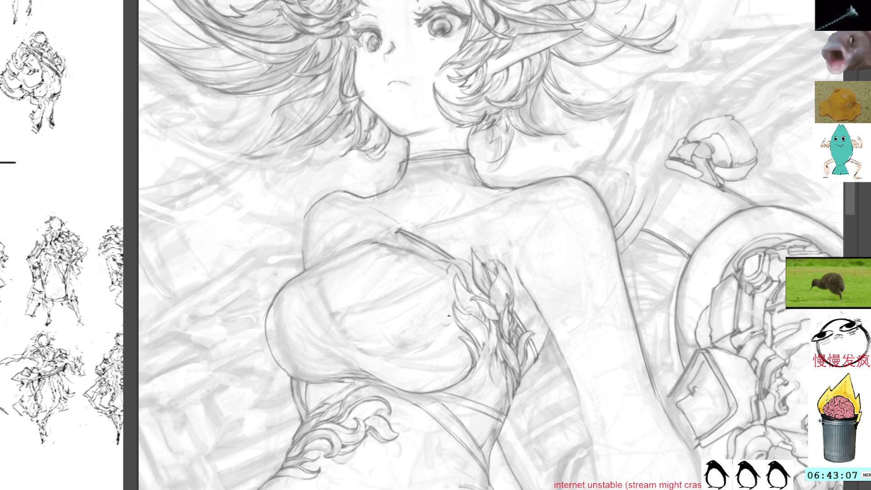
pyautogui.moveTo(455, 309)
pyautogui.mouseDown()
pyautogui.moveTo(424, 315)
pyautogui.moveTo(445, 299)
pyautogui.moveTo(429, 289)
pyautogui.mouseUp()
pyautogui.moveTo(463, 267)
pyautogui.mouseDown()
pyautogui.moveTo(444, 282)
pyautogui.moveTo(458, 273)
pyautogui.mouseUp()
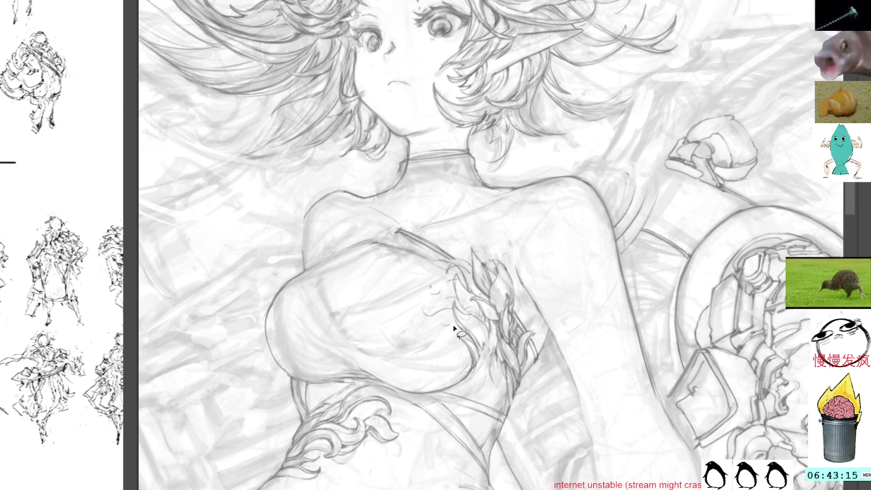
pyautogui.moveTo(455, 327)
pyautogui.mouseDown()
pyautogui.moveTo(452, 304)
pyautogui.moveTo(455, 330)
pyautogui.mouseUp()
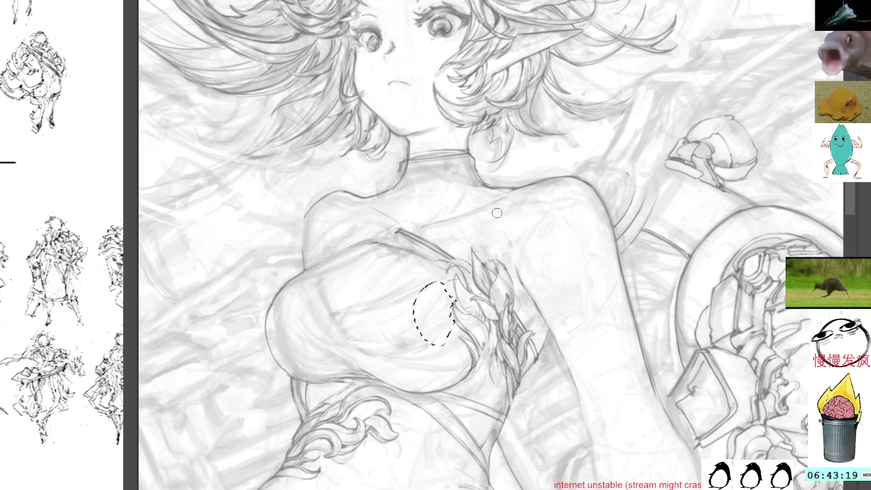
pyautogui.hotkey('ctrl', 'd')
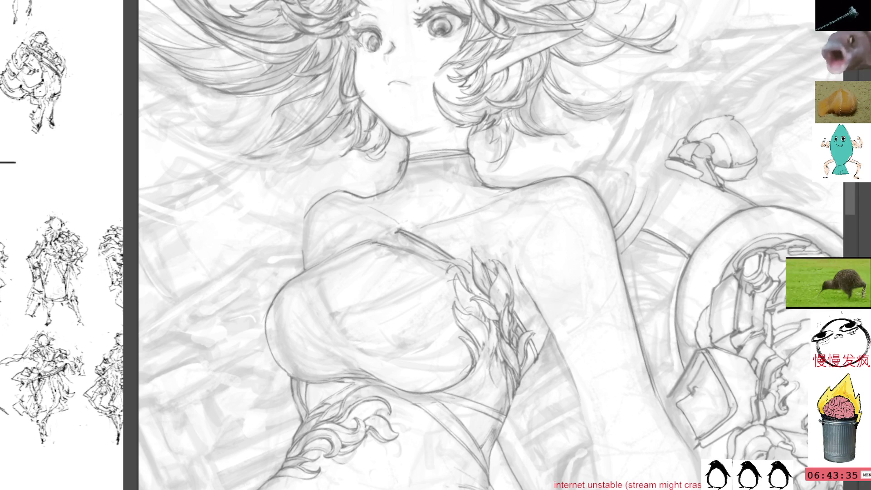
pyautogui.press('Delete')
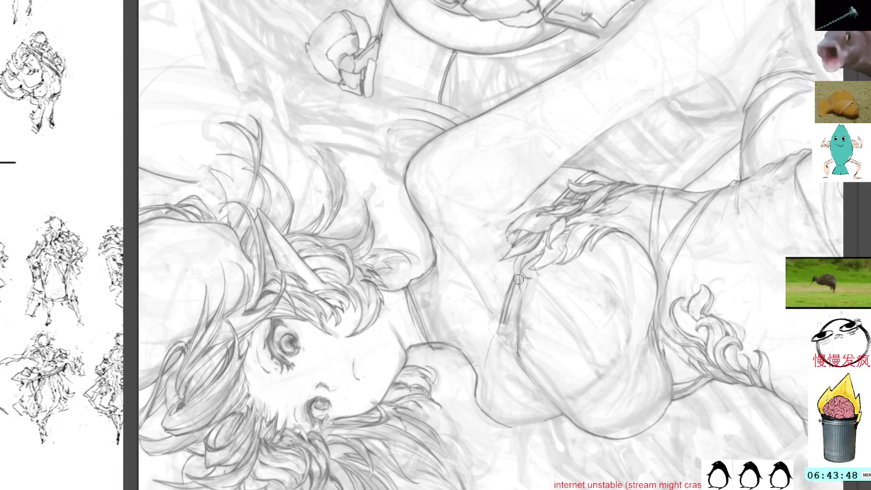
# Add small pencil marks below the hand, rotating the canvas to comfortable angles
pyautogui.moveTo(515, 256); pyautogui.dragTo(520, 286)
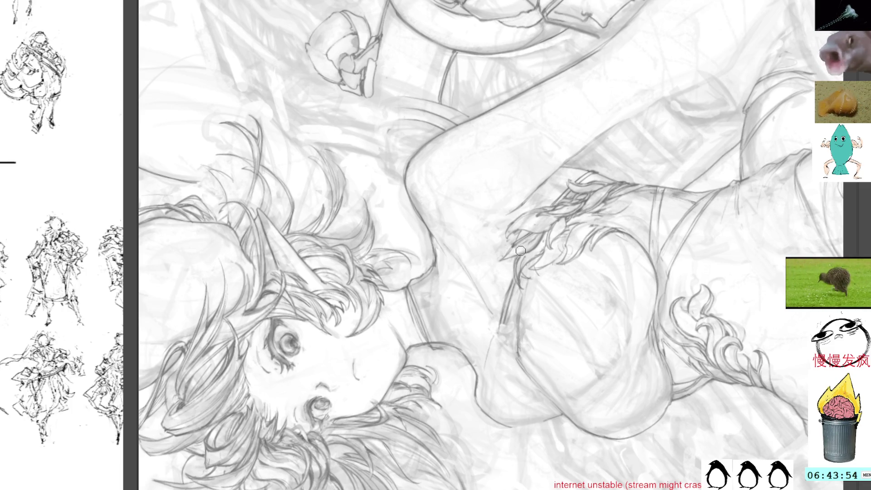
pyautogui.moveTo(631, 195)
pyautogui.mouseDown()
pyautogui.moveTo(578, 161)
pyautogui.moveTo(522, 151)
pyautogui.mouseUp()
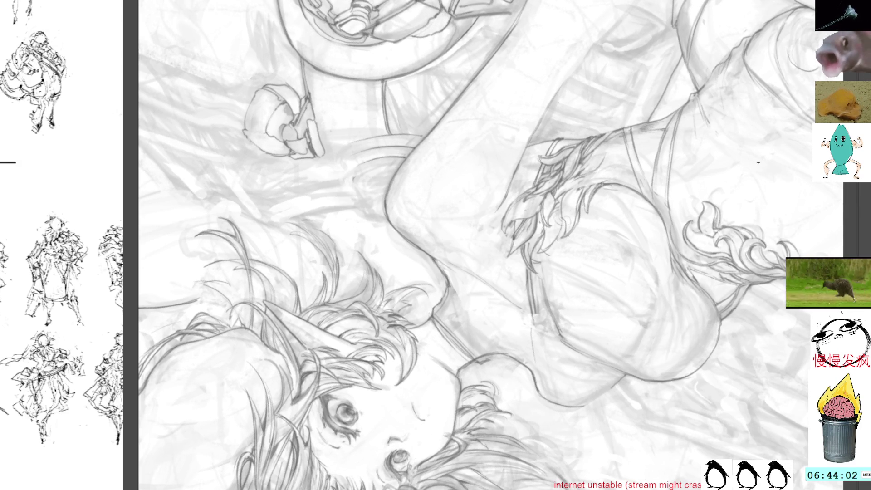
pyautogui.moveTo(767, 161); pyautogui.dragTo(754, 194)
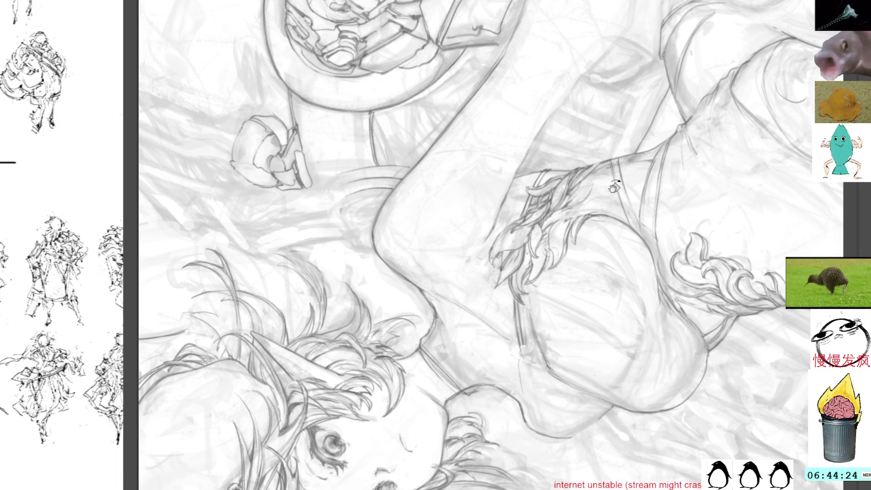
pyautogui.moveTo(615, 188); pyautogui.dragTo(545, 180)
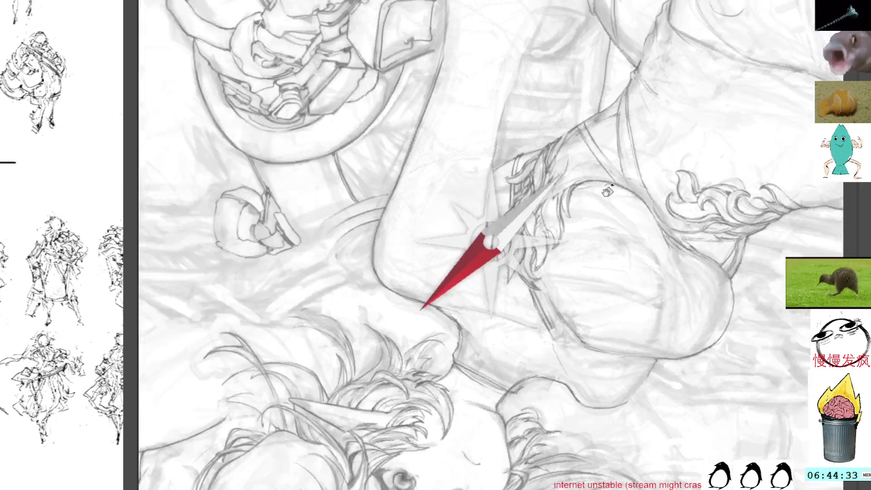
pyautogui.moveTo(549, 225); pyautogui.dragTo(531, 277)
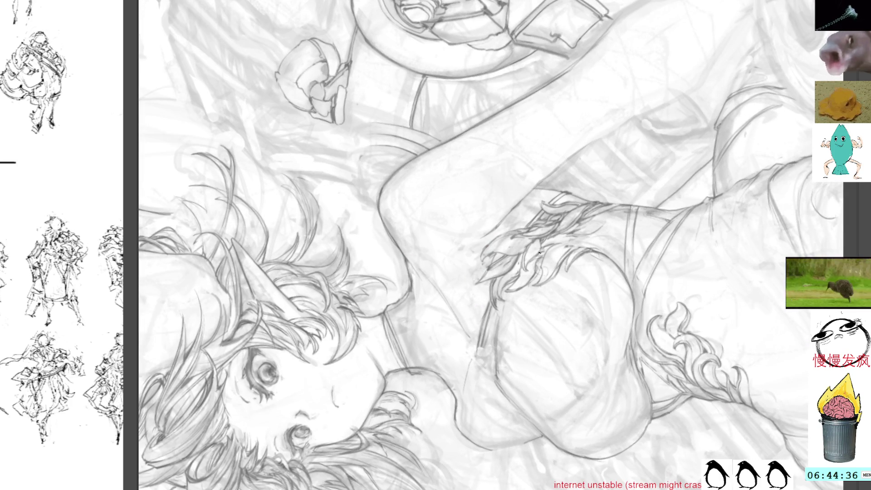
pyautogui.moveTo(537, 263); pyautogui.dragTo(538, 250)
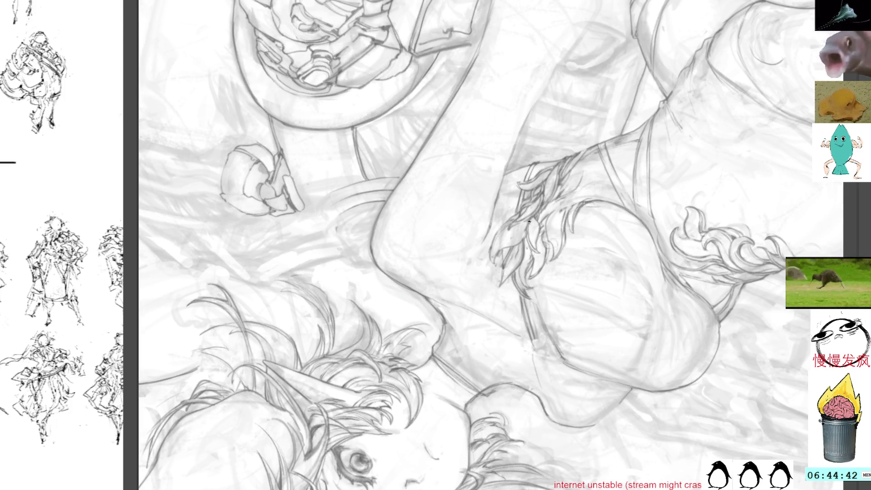
pyautogui.moveTo(580, 181); pyautogui.dragTo(511, 187)
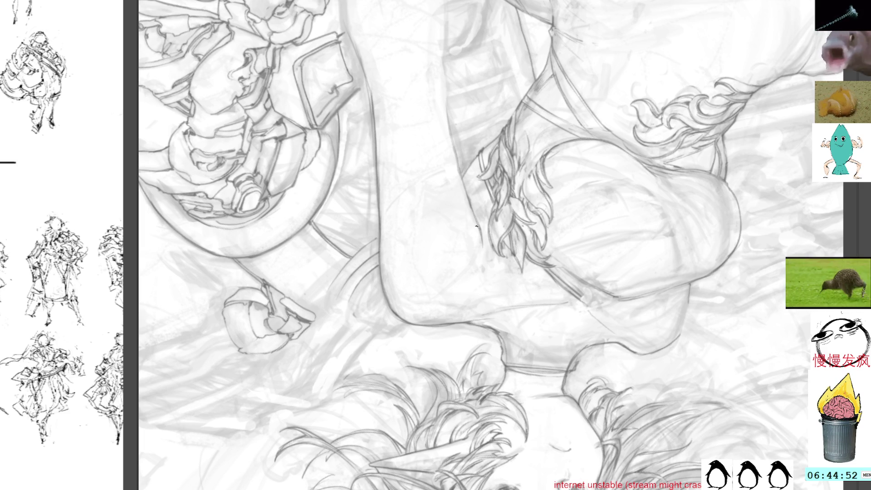
# Lasso a narrow oval beside the leafy trim and clear the selection
pyautogui.moveTo(476, 185); pyautogui.dragTo(480, 253)
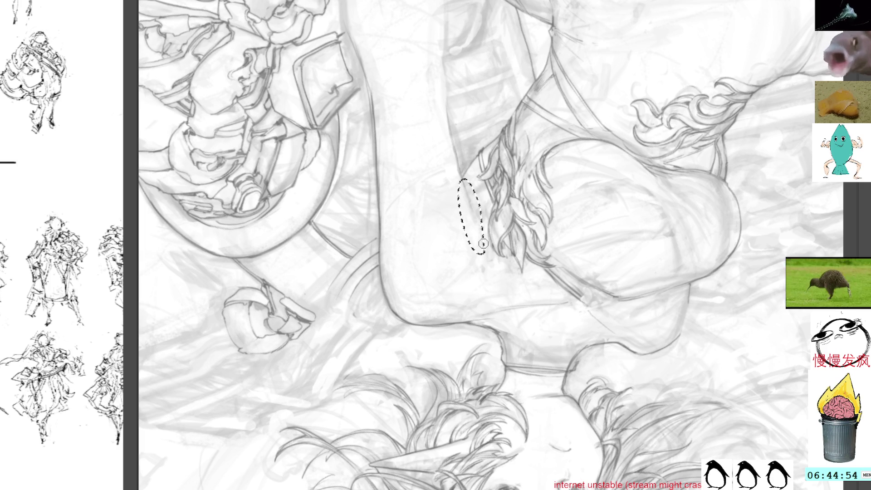
pyautogui.hotkey('ctrl', 'd')
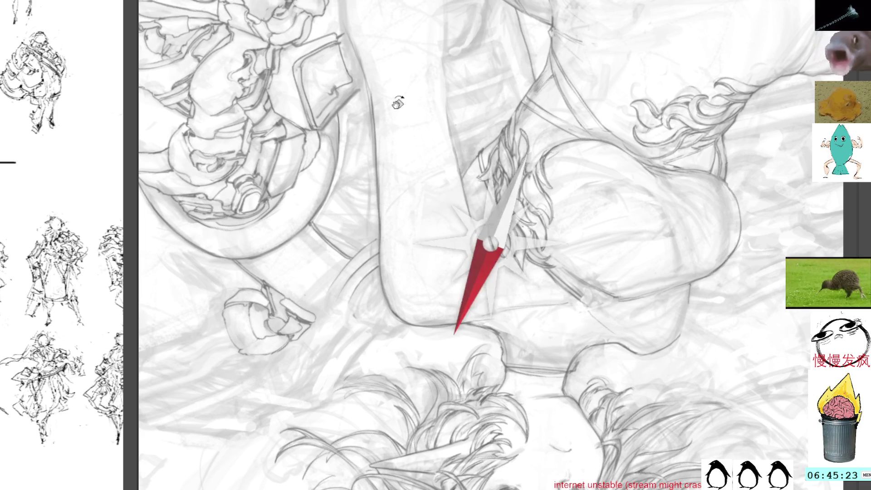
# Centre the view on the machine parts and draw a short detail line
pyautogui.moveTo(399, 98); pyautogui.dragTo(342, 120)
pyautogui.moveTo(370, 170)
pyautogui.mouseDown()
pyautogui.moveTo(378, 179)
pyautogui.moveTo(277, 47)
pyautogui.mouseUp()
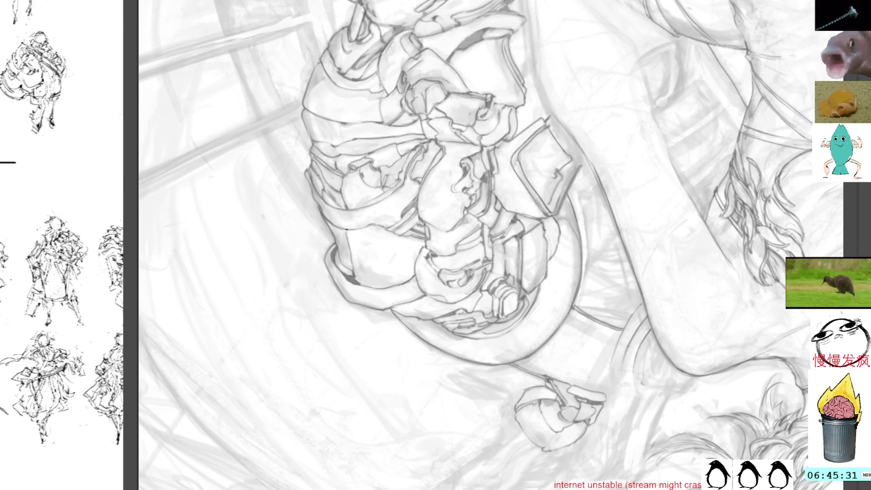
pyautogui.moveTo(347, 232); pyautogui.dragTo(355, 268)
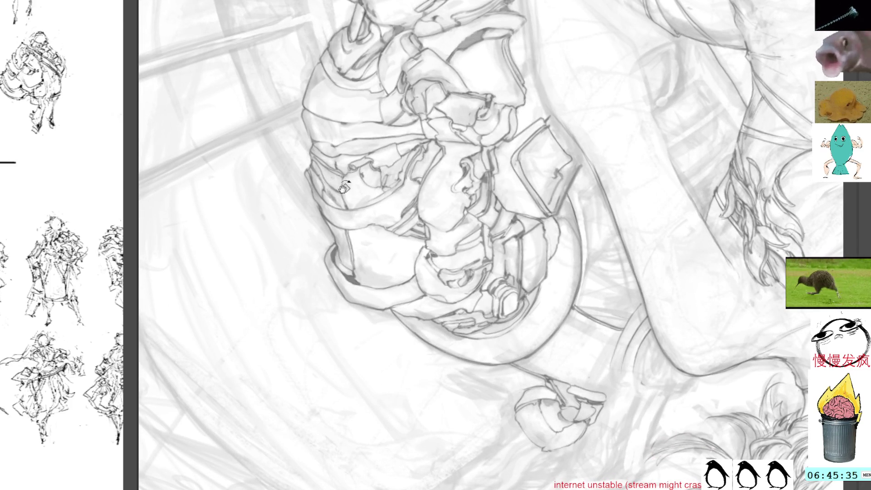
pyautogui.hotkey('ctrl', 'shift', 'r')
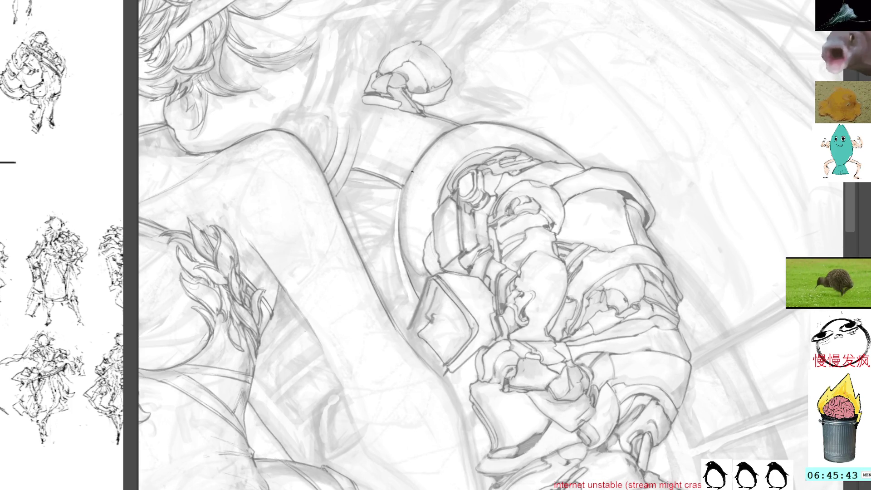
# Darken the central mechanical piece's left edge with short dark pencil strokes
pyautogui.moveTo(399, 194); pyautogui.dragTo(398, 231)
pyautogui.moveTo(400, 193); pyautogui.dragTo(399, 226)
pyautogui.moveTo(409, 179); pyautogui.dragTo(401, 228)
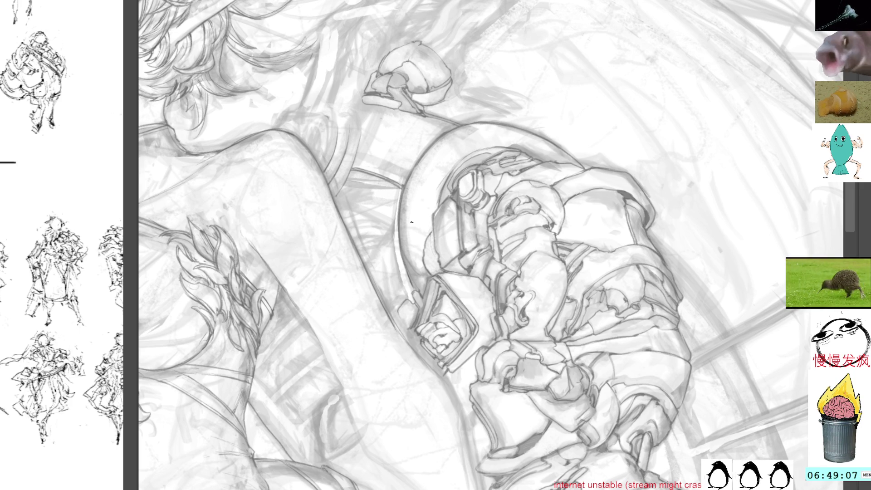
# Pan to the girl's thigh, make a quick lasso selection and deselect, zooming in on the leg
pyautogui.moveTo(443, 187); pyautogui.dragTo(456, 37)
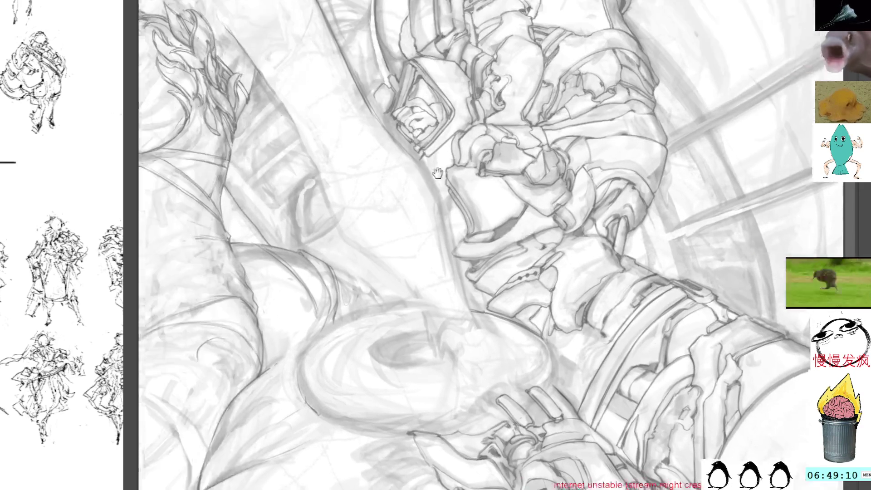
pyautogui.moveTo(311, 154); pyautogui.dragTo(534, 168)
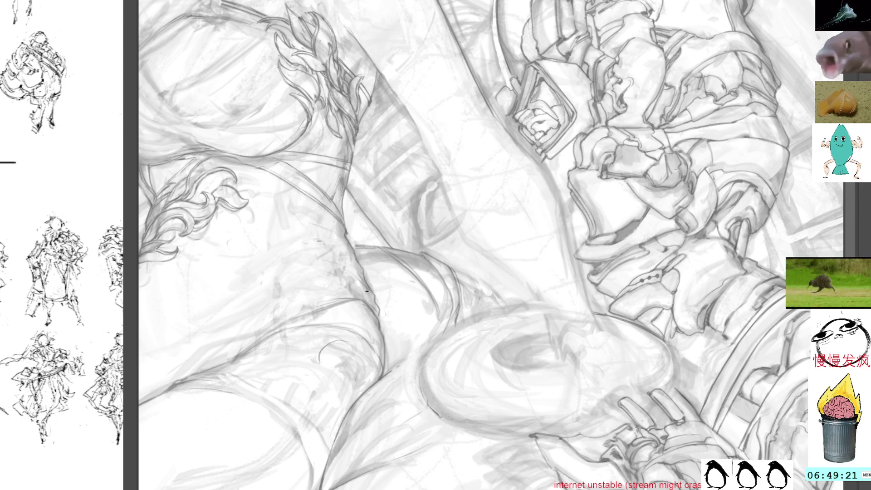
pyautogui.moveTo(344, 338); pyautogui.dragTo(313, 351)
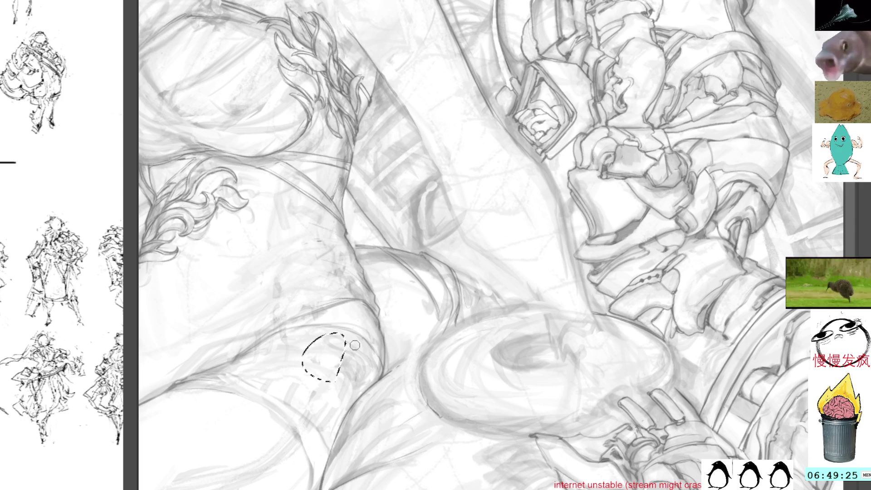
pyautogui.hotkey('ctrl', 'd')
pyautogui.scroll(5, 445, 144)
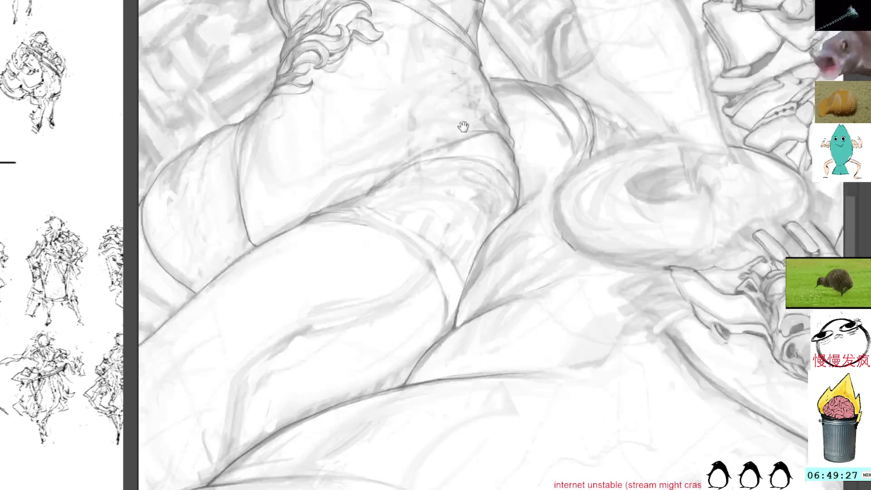
# Draw a pencil line along the inner thigh, undo it, and redraw it cleaner
pyautogui.moveTo(447, 150)
pyautogui.mouseDown()
pyautogui.moveTo(428, 84)
pyautogui.moveTo(365, 220)
pyautogui.mouseUp()
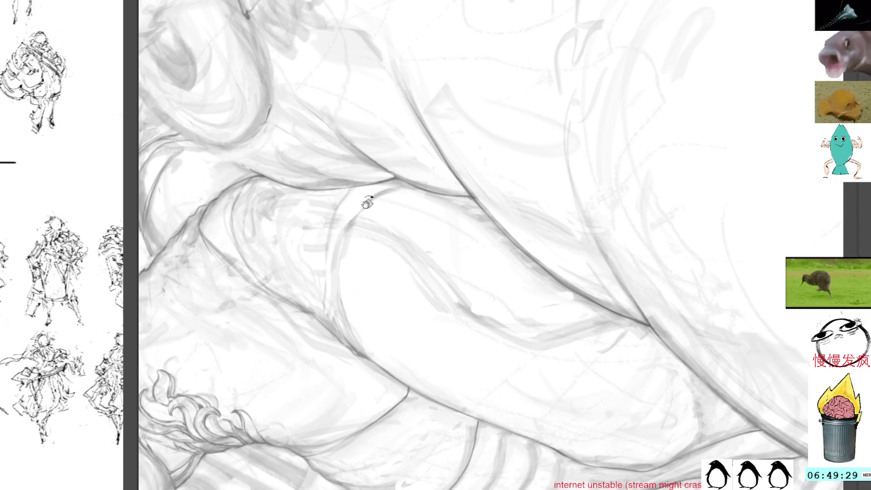
pyautogui.moveTo(460, 118); pyautogui.dragTo(479, 191)
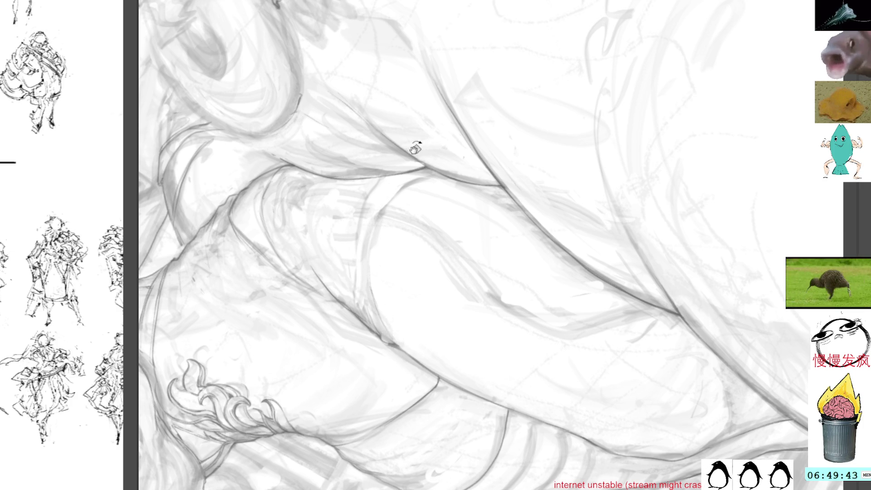
pyautogui.press('Delete')
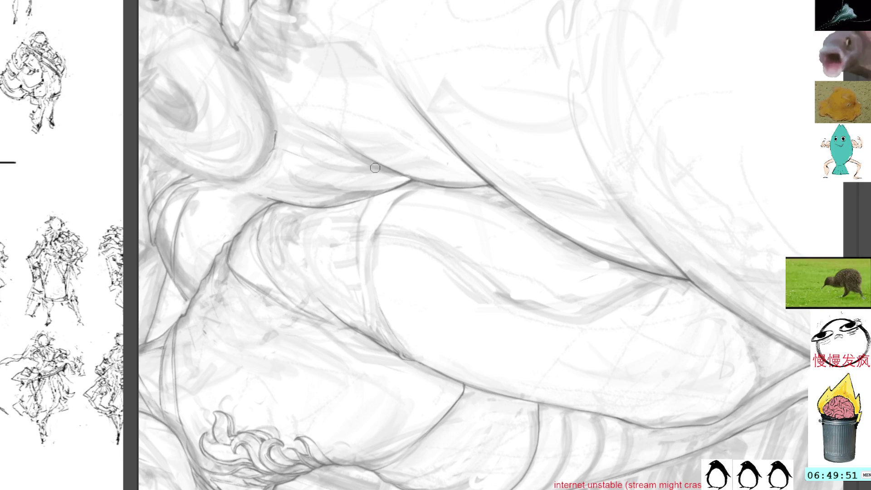
pyautogui.moveTo(371, 197)
pyautogui.mouseDown()
pyautogui.moveTo(352, 260)
pyautogui.moveTo(395, 349)
pyautogui.mouseUp()
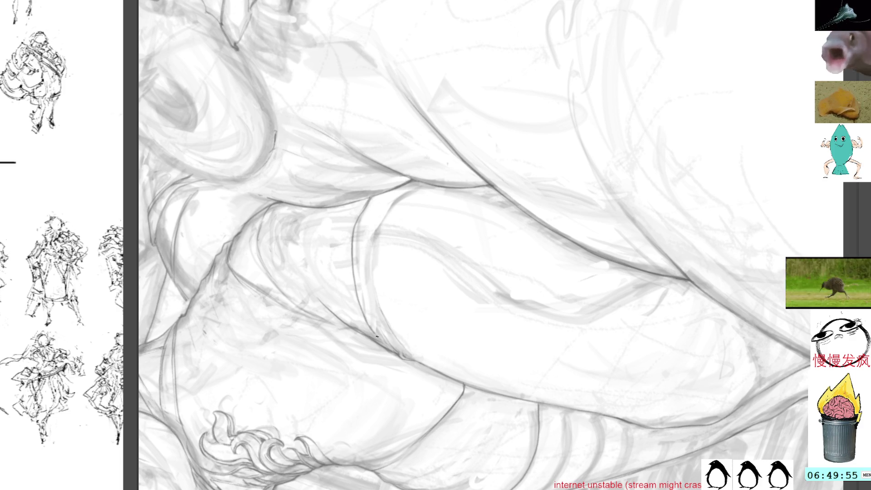
pyautogui.hotkey('ctrl', 'z')
pyautogui.hotkey('ctrl', 'z')
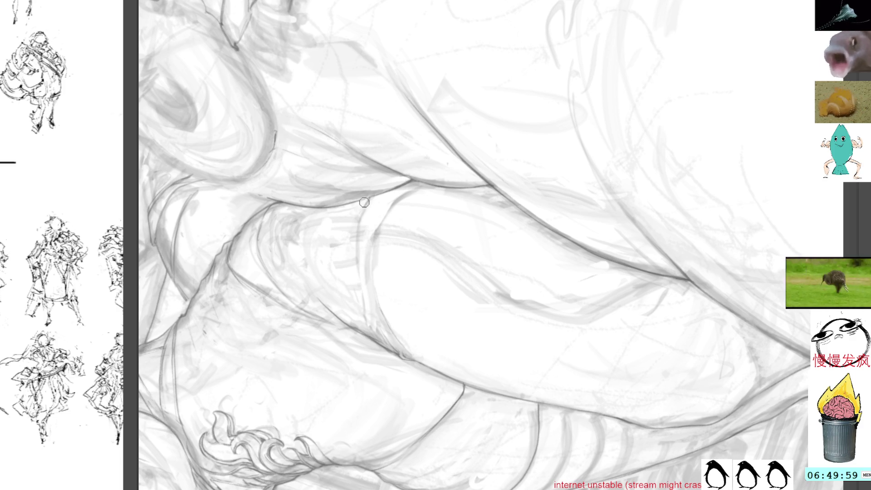
pyautogui.moveTo(368, 202)
pyautogui.mouseDown()
pyautogui.moveTo(356, 278)
pyautogui.moveTo(382, 346)
pyautogui.mouseUp()
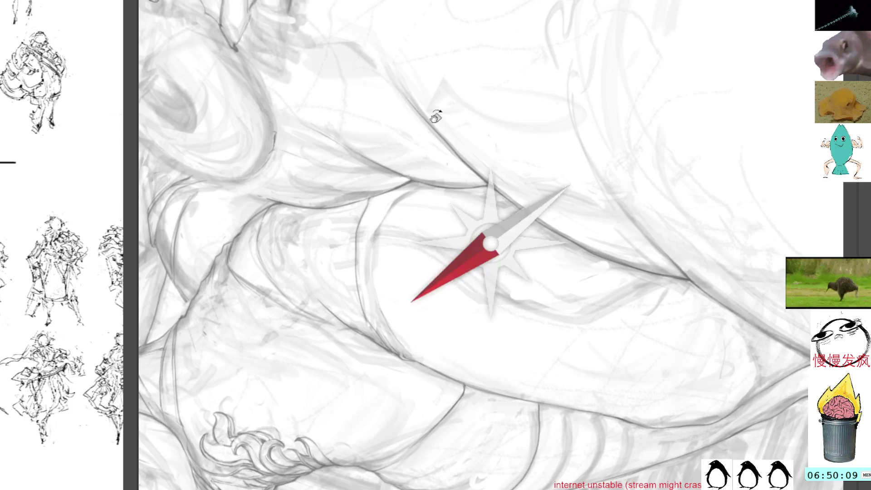
# Trace a faint line along the leg contour at a rotated canvas angle
pyautogui.press('4')
pyautogui.press('4')
pyautogui.press('4')
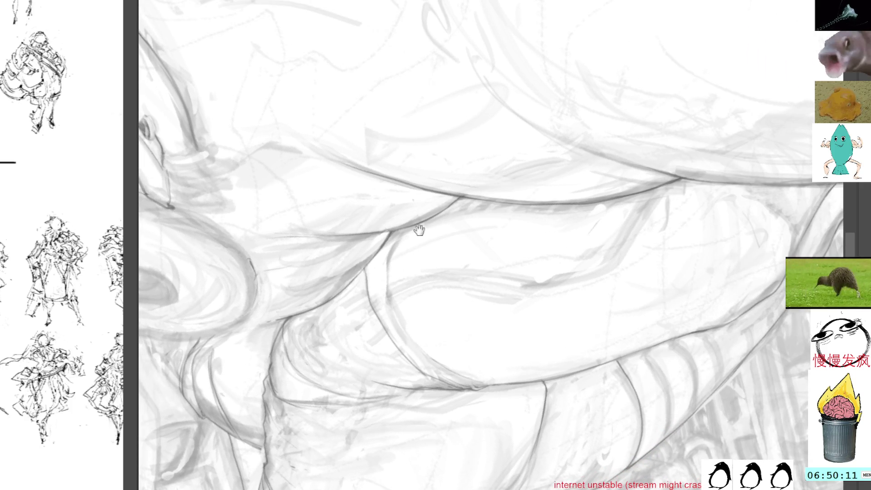
pyautogui.press('4')
pyautogui.moveTo(393, 168); pyautogui.dragTo(375, 216)
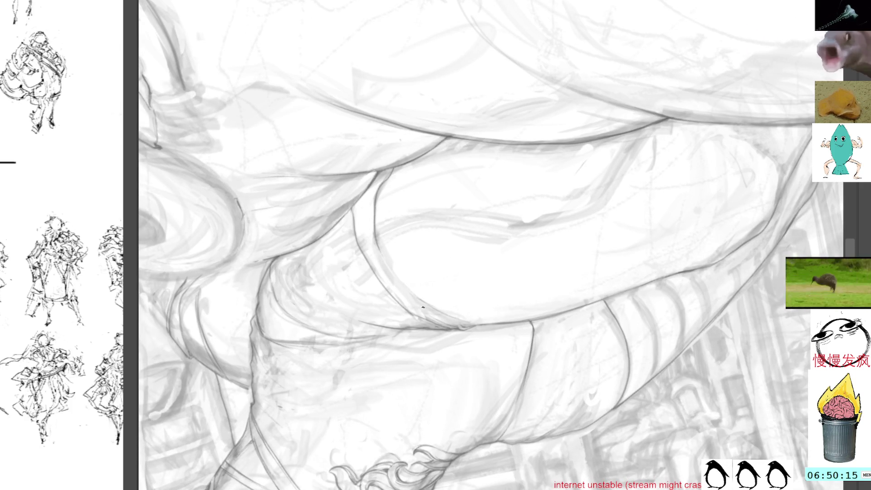
pyautogui.press('6')
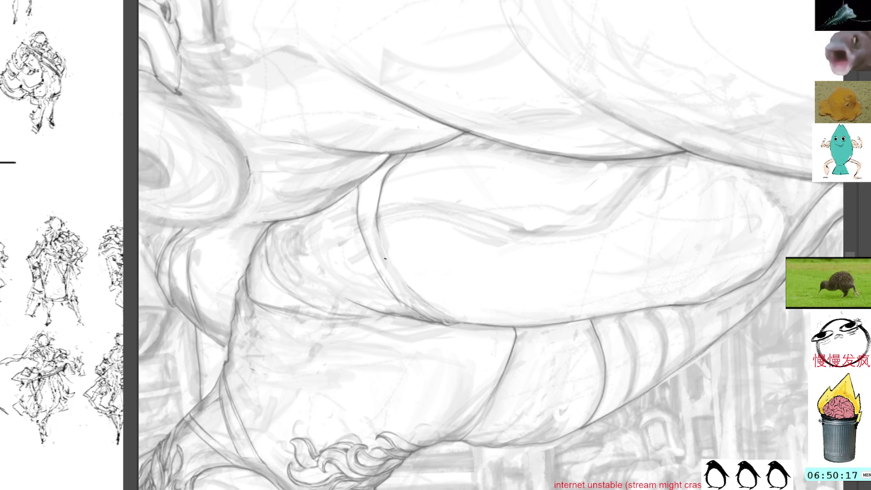
# Brush over the curved leg contour several times to darken and firm it up
pyautogui.moveTo(384, 244); pyautogui.dragTo(409, 288)
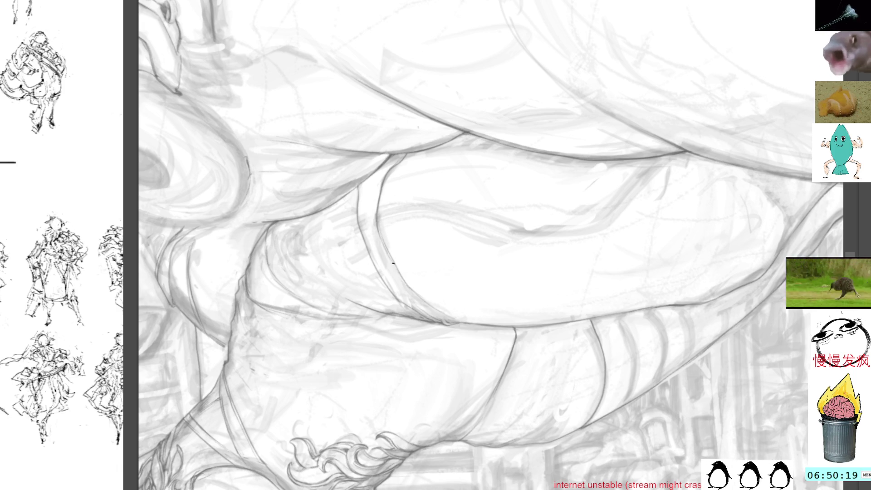
pyautogui.moveTo(385, 246); pyautogui.dragTo(432, 312)
pyautogui.moveTo(390, 258); pyautogui.dragTo(449, 319)
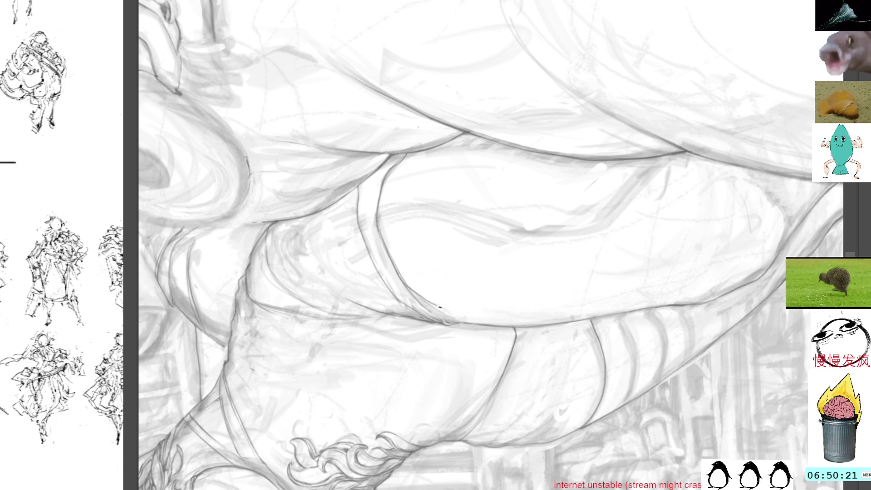
pyautogui.press('r')
pyautogui.moveTo(476, 140)
pyautogui.mouseDown()
pyautogui.moveTo(432, 34)
pyautogui.moveTo(409, 194)
pyautogui.mouseUp()
pyautogui.moveTo(402, 233); pyautogui.dragTo(413, 192)
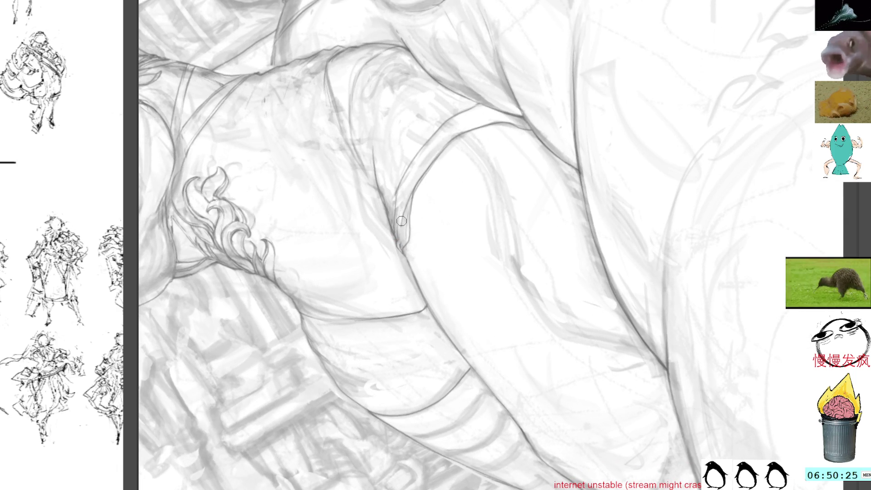
pyautogui.hotkey('ctrl', 'd')
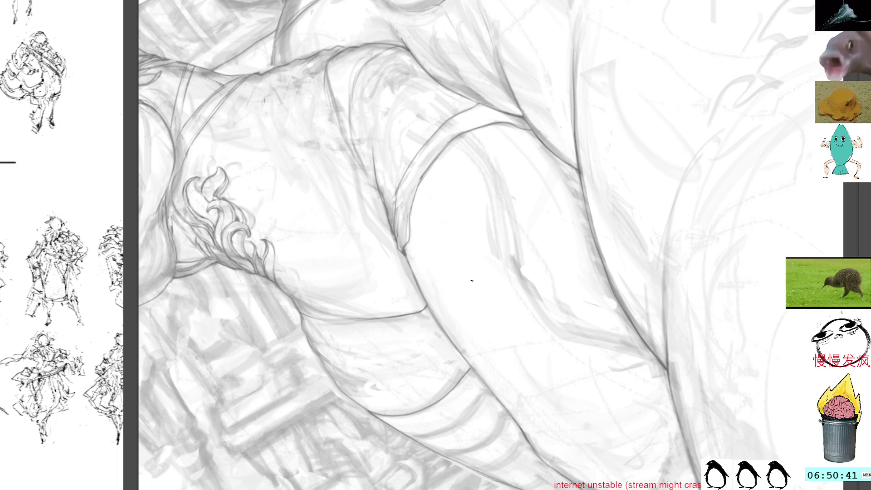
# Bring the lower building sketch into view and zoom out to see the drawing
pyautogui.moveTo(476, 275)
pyautogui.mouseDown()
pyautogui.moveTo(451, 175)
pyautogui.moveTo(433, 207)
pyautogui.moveTo(448, 208)
pyautogui.mouseUp()
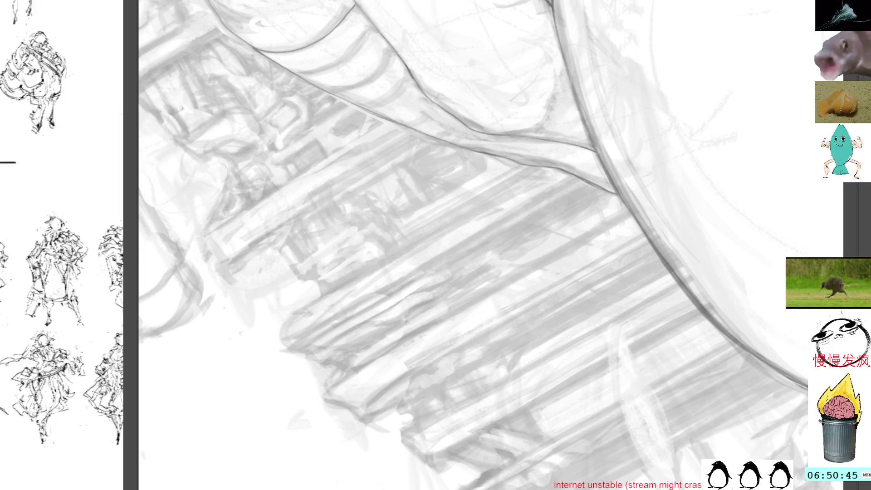
pyautogui.press('End')
pyautogui.press('End')
pyautogui.press('End')
pyautogui.moveTo(306, 43); pyautogui.dragTo(331, 76)
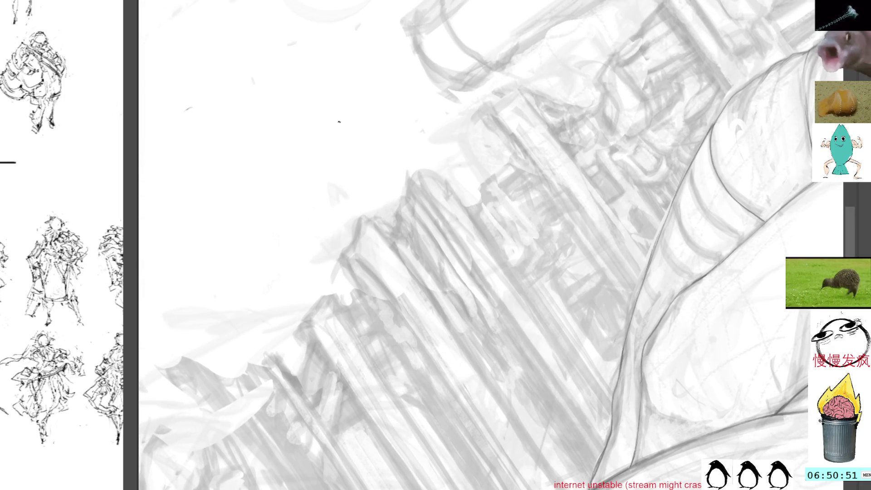
pyautogui.moveTo(342, 121)
pyautogui.mouseDown()
pyautogui.moveTo(336, 146)
pyautogui.moveTo(284, 145)
pyautogui.moveTo(348, 127)
pyautogui.moveTo(337, 173)
pyautogui.moveTo(340, 160)
pyautogui.mouseUp()
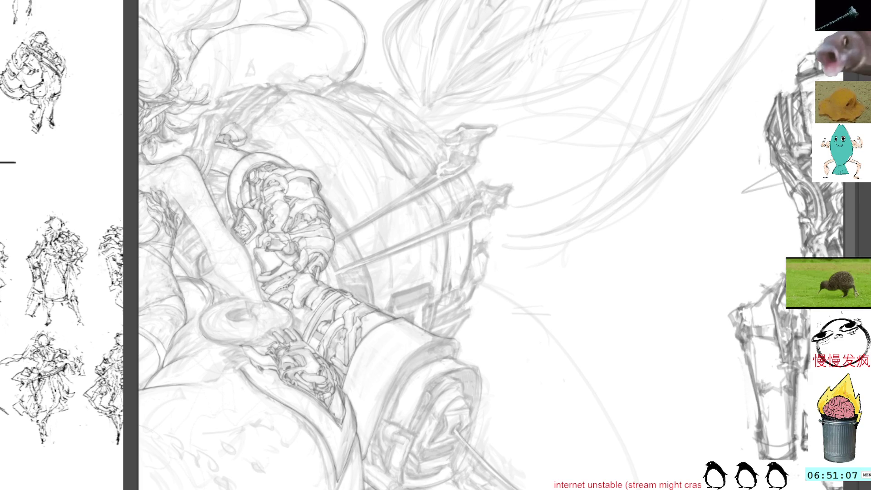
# Enlarge the throne sketch in view and fade it to a light grey underlay
pyautogui.moveTo(733, 339); pyautogui.dragTo(500, 352)
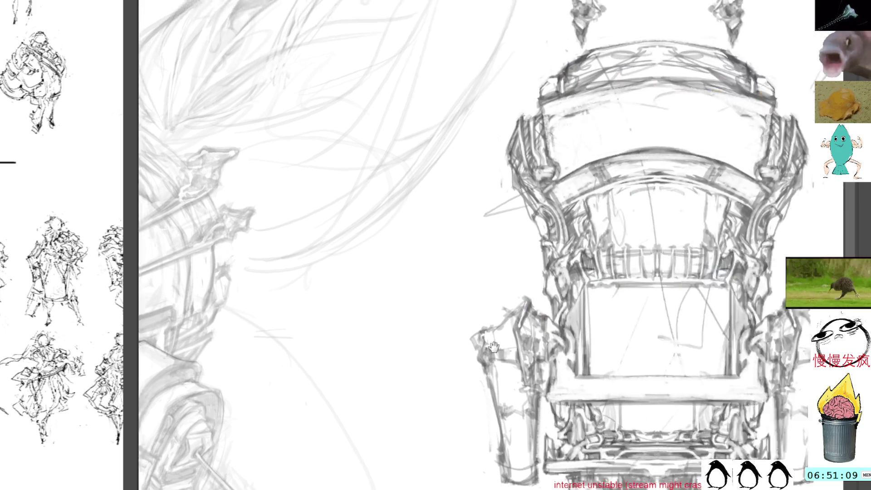
pyautogui.moveTo(653, 315)
pyautogui.mouseDown()
pyautogui.moveTo(702, 342)
pyautogui.moveTo(702, 320)
pyautogui.moveTo(706, 418)
pyautogui.mouseUp()
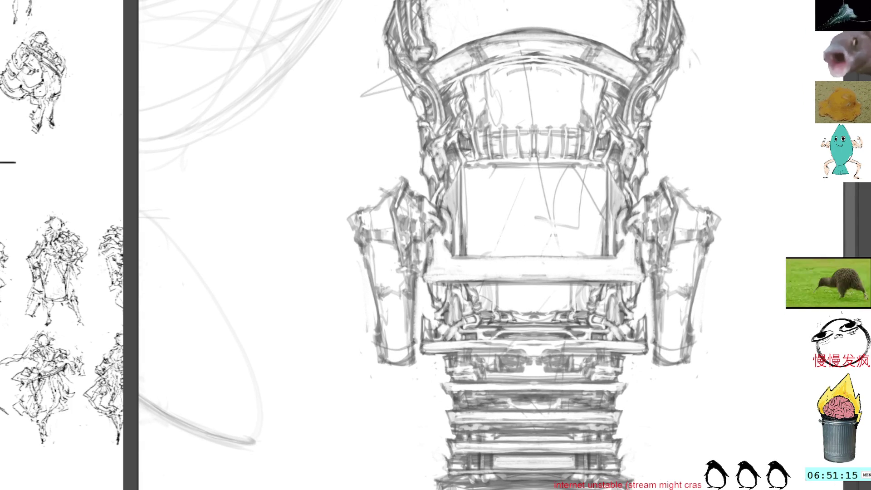
pyautogui.press('3')
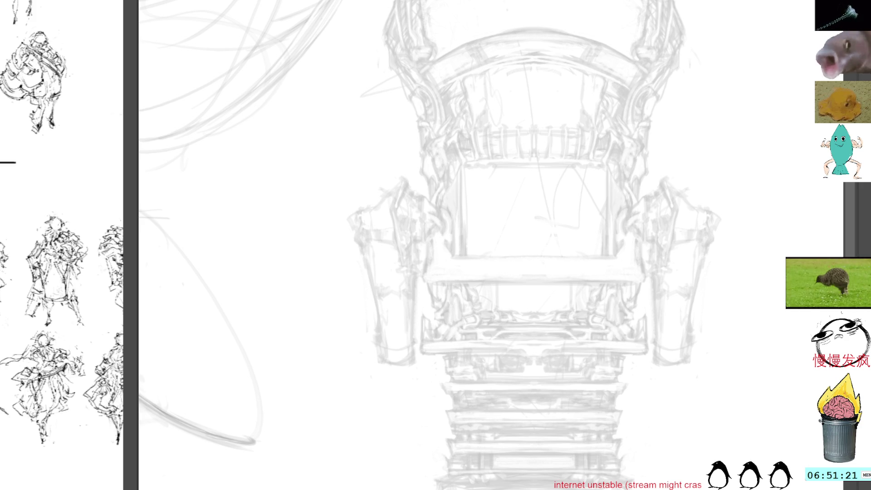
# Centre the throne on the symmetry guides, keep only the vertical centre axis, and return to the brush
pyautogui.moveTo(416, 192)
pyautogui.mouseDown()
pyautogui.moveTo(558, 175)
pyautogui.moveTo(491, 213)
pyautogui.mouseUp()
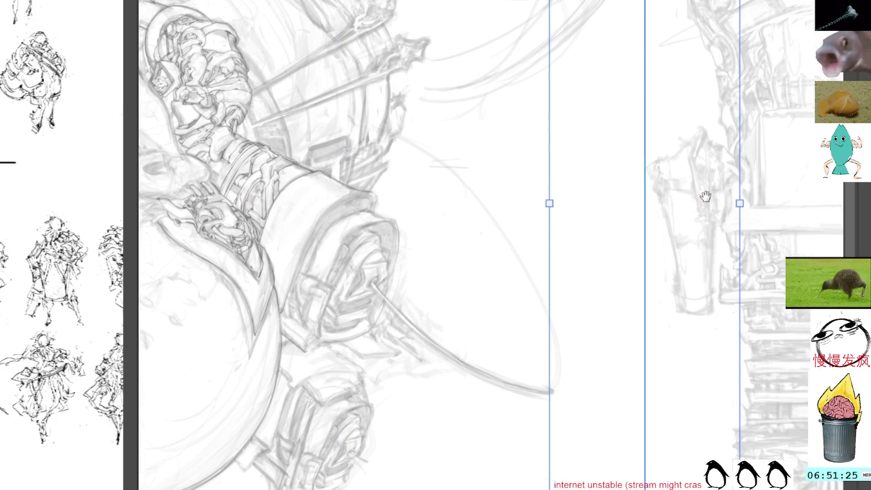
pyautogui.moveTo(638, 259)
pyautogui.mouseDown()
pyautogui.moveTo(394, 375)
pyautogui.moveTo(496, 368)
pyautogui.mouseUp()
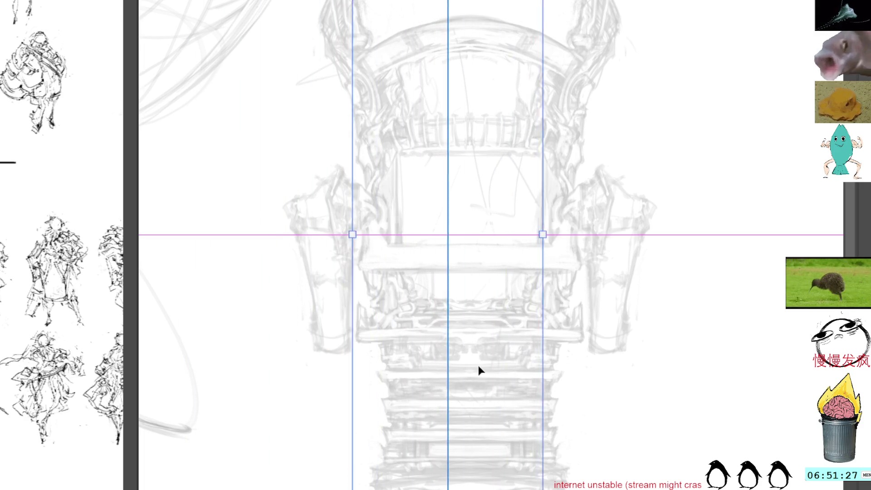
pyautogui.press('b')
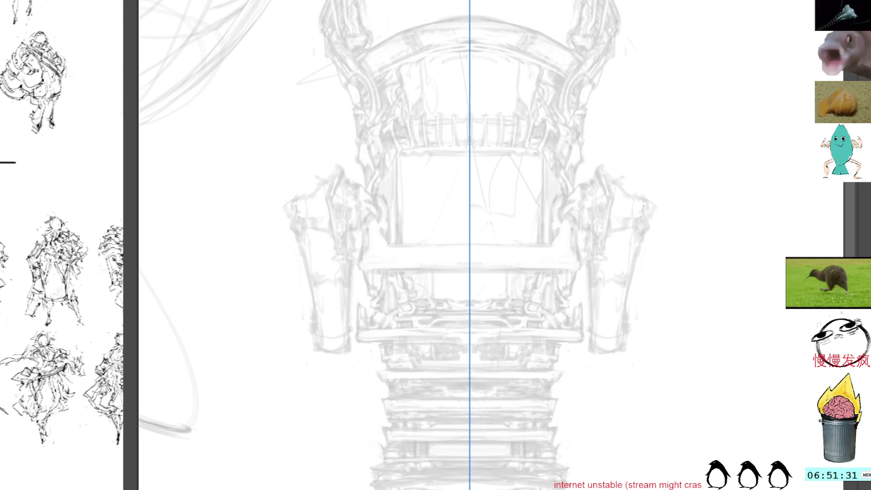
pyautogui.click(485, 279)
pyautogui.press('b')
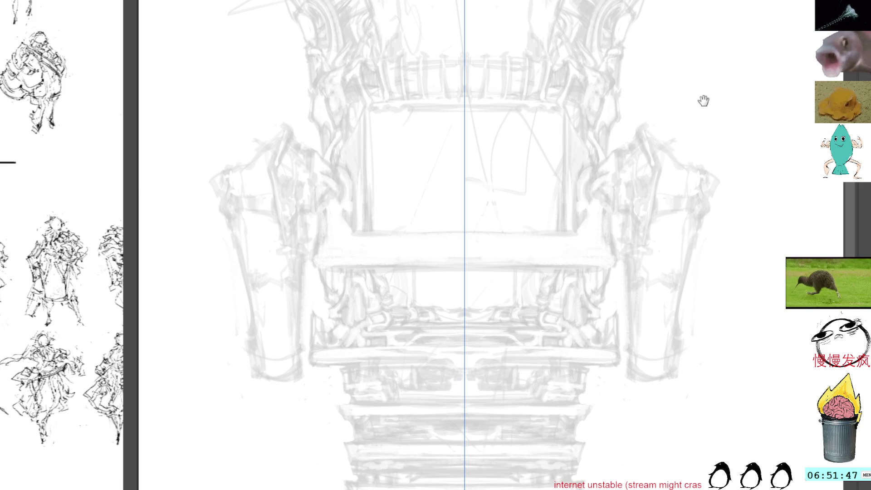
pyautogui.scroll(5, 656, 122)
pyautogui.scroll(3, 659, 167)
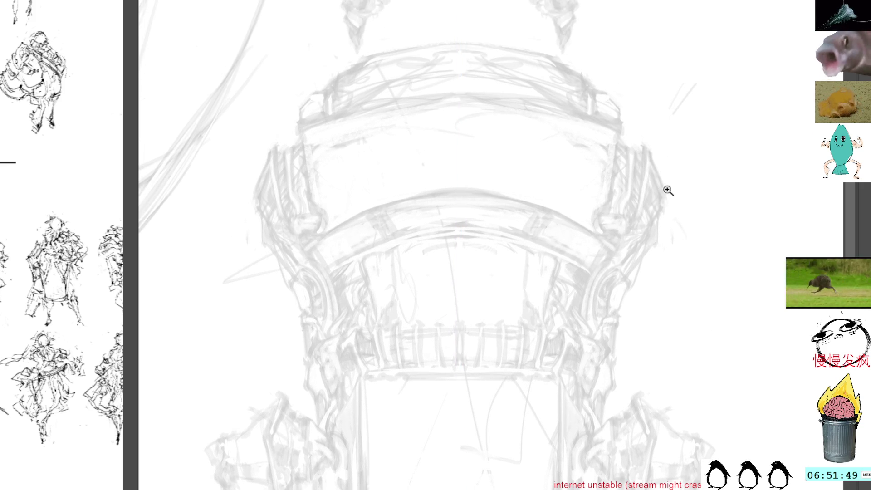
pyautogui.scroll(2, 664, 188)
# Draw an angled detail and parallel vertical bracket lines mirrored on both sides of the crown
pyautogui.moveTo(616, 128)
pyautogui.mouseDown()
pyautogui.moveTo(624, 164)
pyautogui.moveTo(608, 223)
pyautogui.mouseUp()
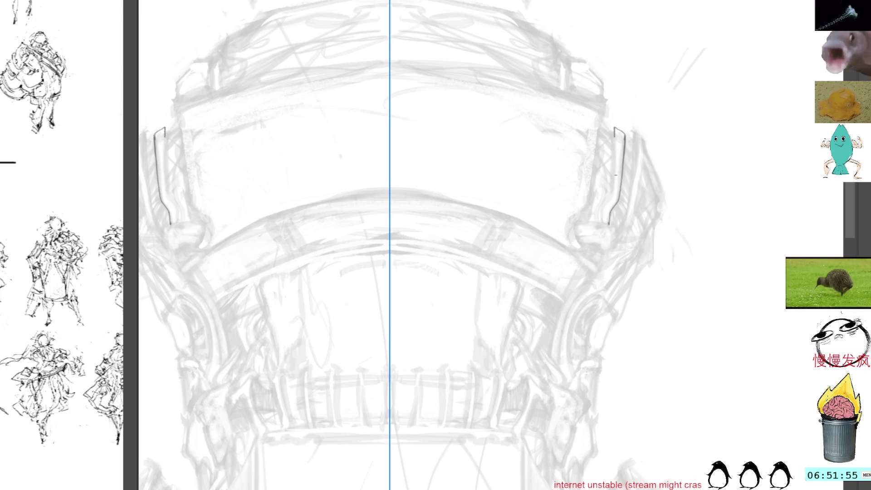
pyautogui.moveTo(614, 135); pyautogui.dragTo(602, 223)
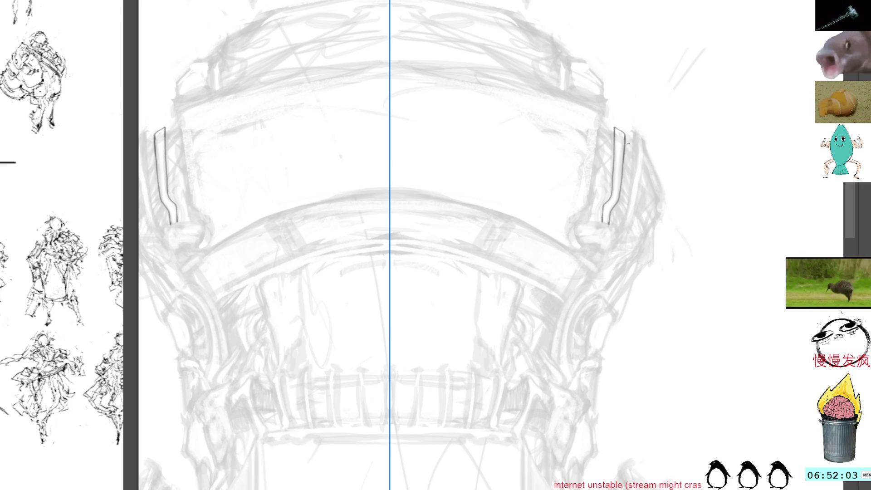
pyautogui.moveTo(627, 146); pyautogui.dragTo(614, 250)
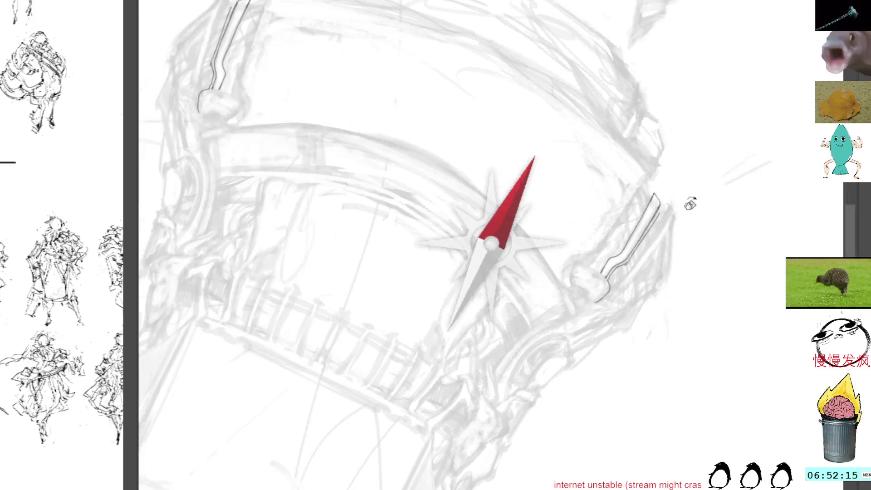
pyautogui.moveTo(631, 119); pyautogui.dragTo(692, 200)
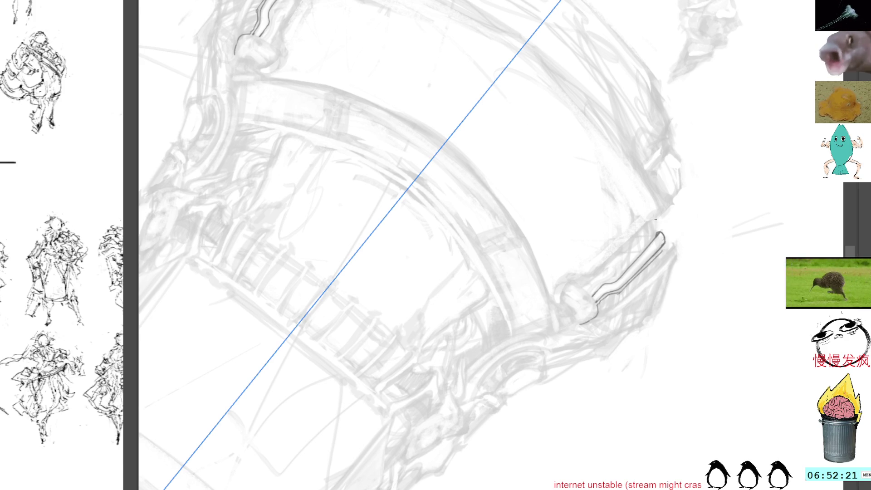
# Trace the capsule outline and a short line above it with crisp dark strokes
pyautogui.moveTo(655, 219); pyautogui.dragTo(658, 233)
pyautogui.click(666, 198)
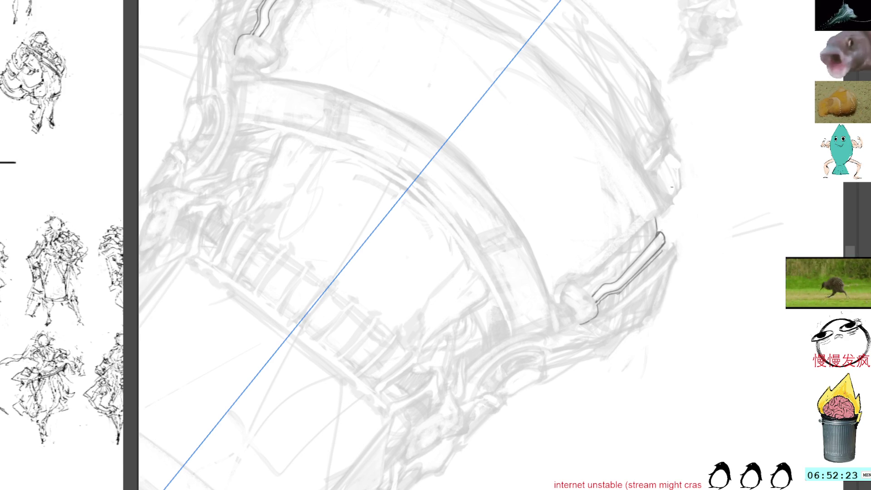
pyautogui.moveTo(648, 170); pyautogui.dragTo(661, 221)
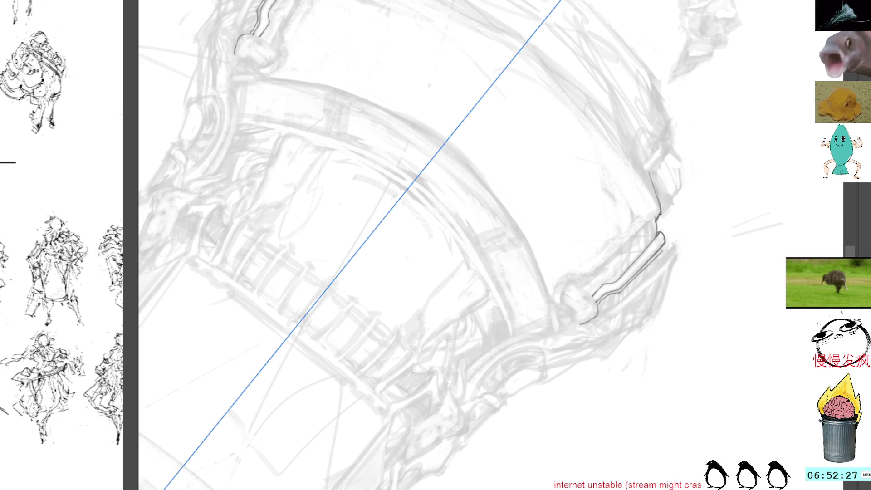
pyautogui.moveTo(701, 170)
pyautogui.mouseDown()
pyautogui.moveTo(632, 259)
pyautogui.moveTo(606, 179)
pyautogui.moveTo(607, 212)
pyautogui.mouseUp()
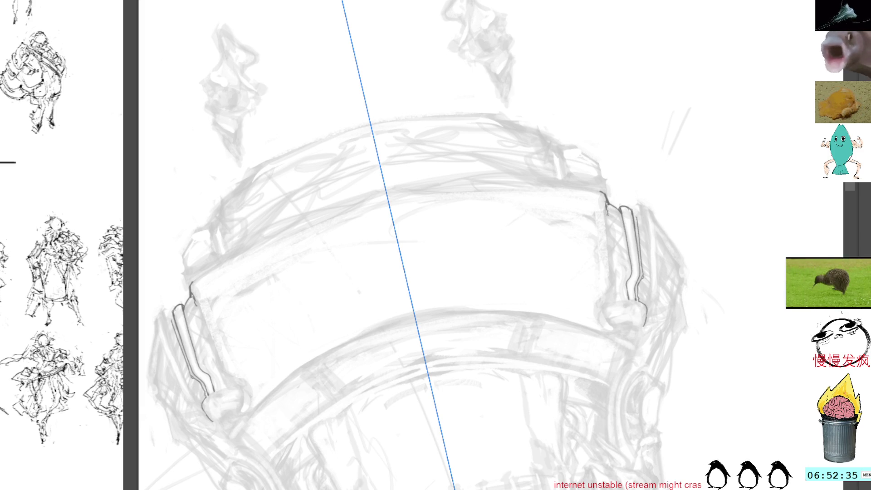
# Extend a mirrored line down both crown brackets, then turn the canvas toward the knob
pyautogui.moveTo(606, 218); pyautogui.dragTo(615, 289)
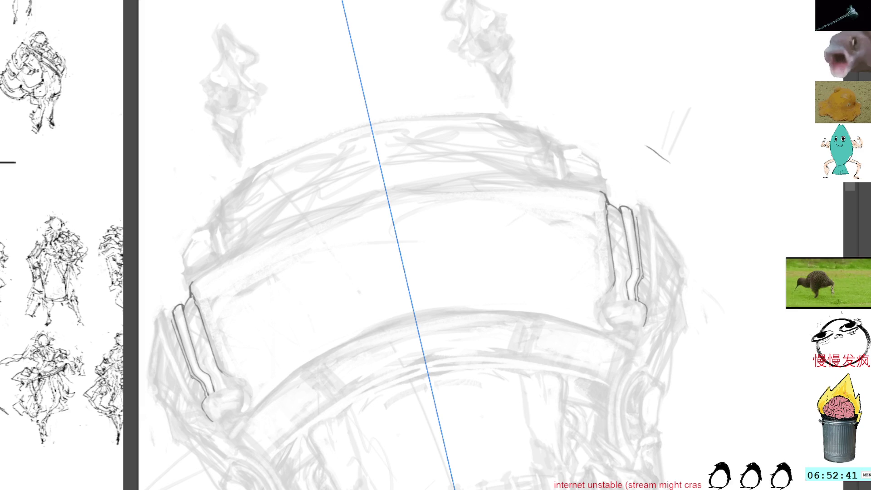
pyautogui.moveTo(715, 156); pyautogui.dragTo(673, 132)
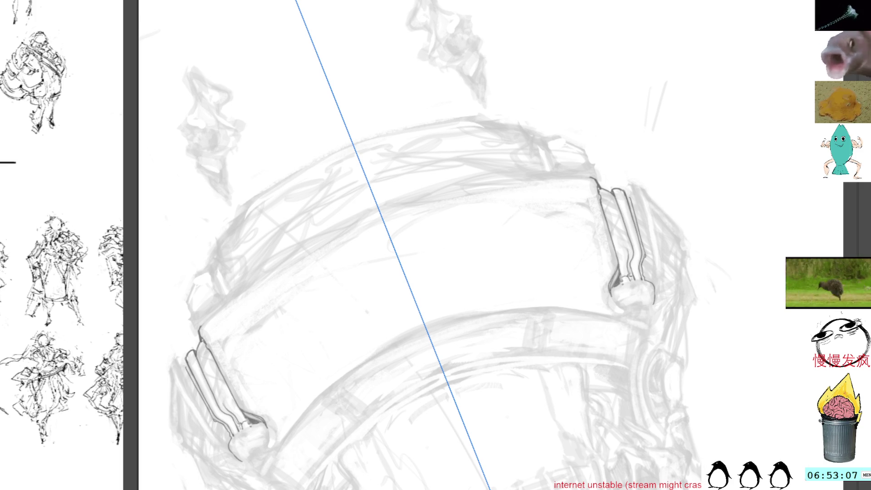
pyautogui.moveTo(517, 341)
pyautogui.mouseDown()
pyautogui.moveTo(588, 204)
pyautogui.moveTo(594, 320)
pyautogui.mouseUp()
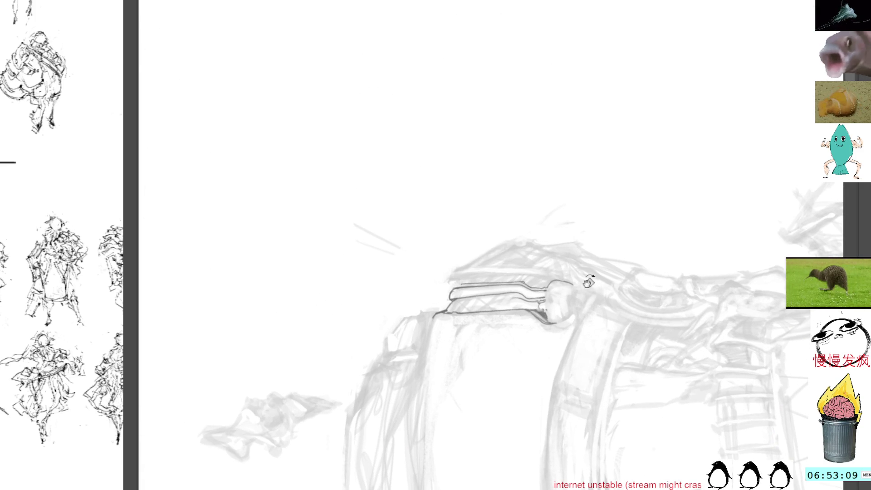
# Outline the knob's left and right edges with dark lines so it reads solid
pyautogui.moveTo(550, 283)
pyautogui.mouseDown()
pyautogui.moveTo(549, 324)
pyautogui.moveTo(565, 320)
pyautogui.mouseUp()
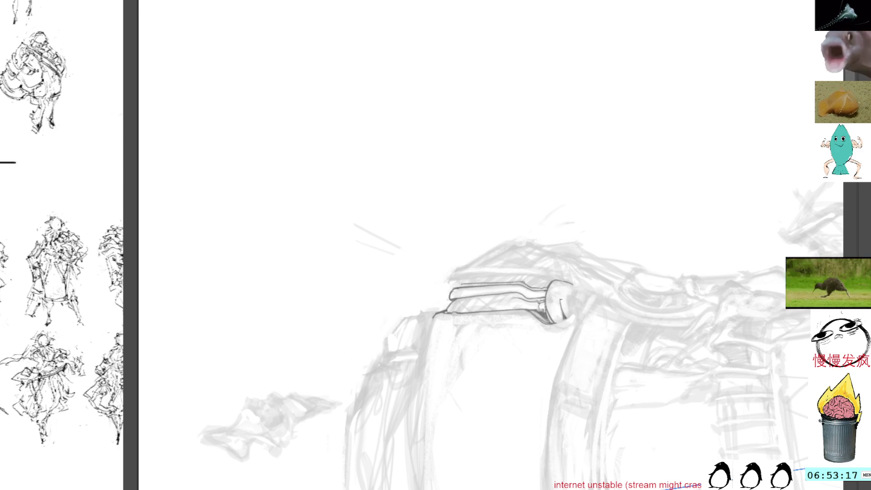
pyautogui.moveTo(573, 297)
pyautogui.mouseDown()
pyautogui.moveTo(575, 312)
pyautogui.moveTo(539, 268)
pyautogui.mouseUp()
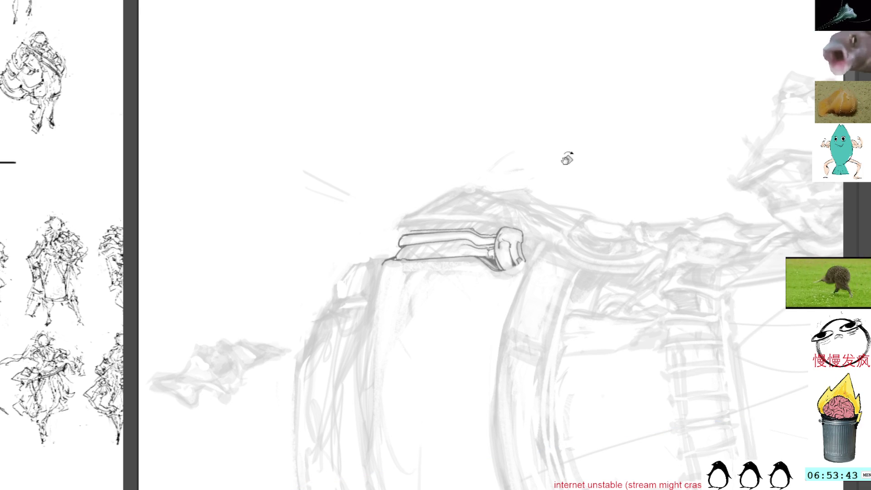
pyautogui.moveTo(562, 152); pyautogui.dragTo(524, 212)
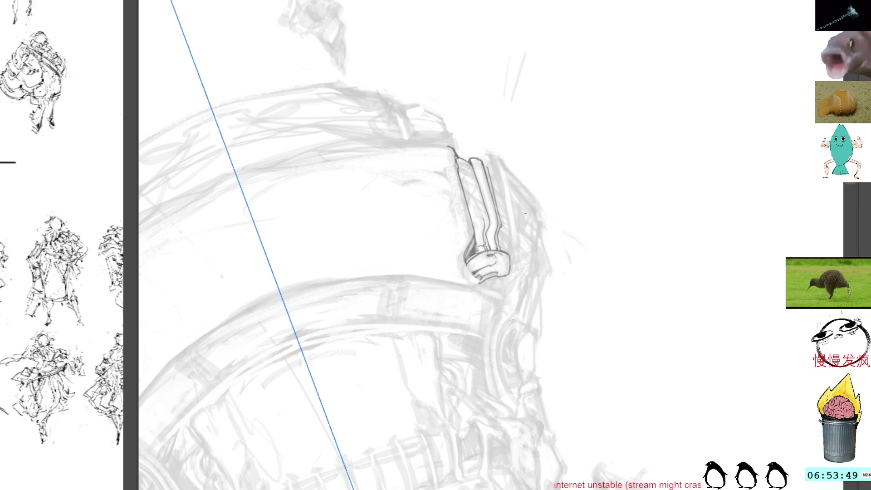
# Add small dark lines at the base of the handle
pyautogui.moveTo(592, 152); pyautogui.dragTo(554, 180)
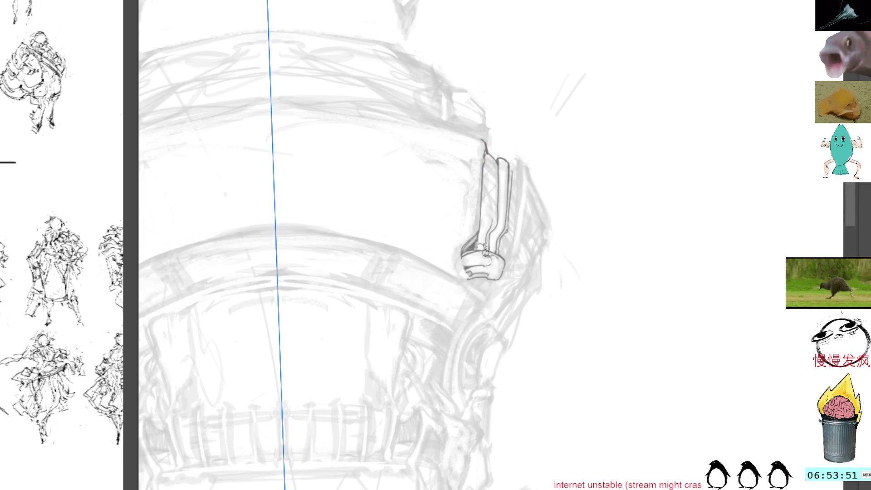
pyautogui.moveTo(500, 261); pyautogui.dragTo(500, 276)
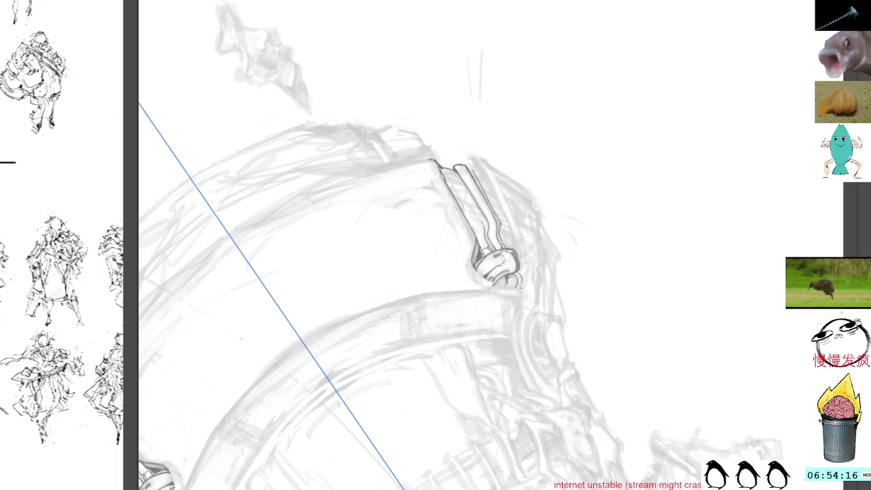
pyautogui.moveTo(521, 278)
pyautogui.mouseDown()
pyautogui.moveTo(523, 287)
pyautogui.moveTo(582, 152)
pyautogui.moveTo(530, 150)
pyautogui.mouseUp()
# Draw a pointed spike at the handle end and a short line below its tip
pyautogui.moveTo(530, 258)
pyautogui.mouseDown()
pyautogui.moveTo(535, 234)
pyautogui.moveTo(539, 260)
pyautogui.mouseUp()
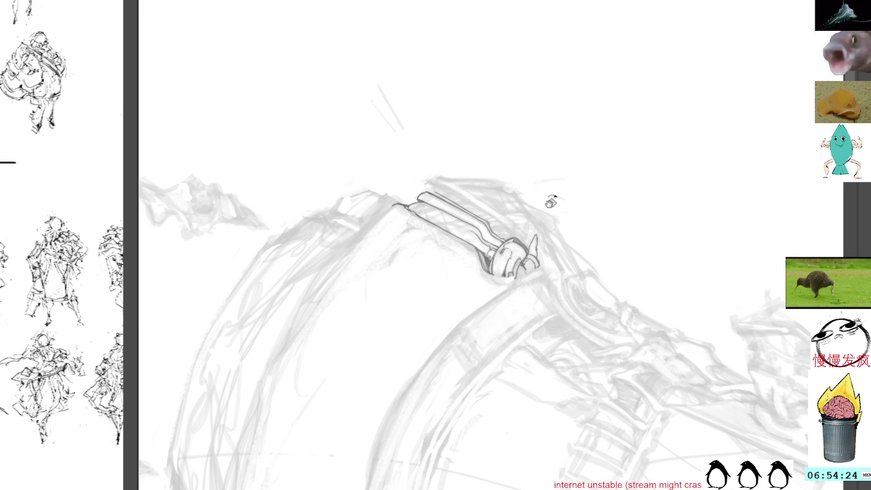
pyautogui.moveTo(596, 146); pyautogui.dragTo(601, 182)
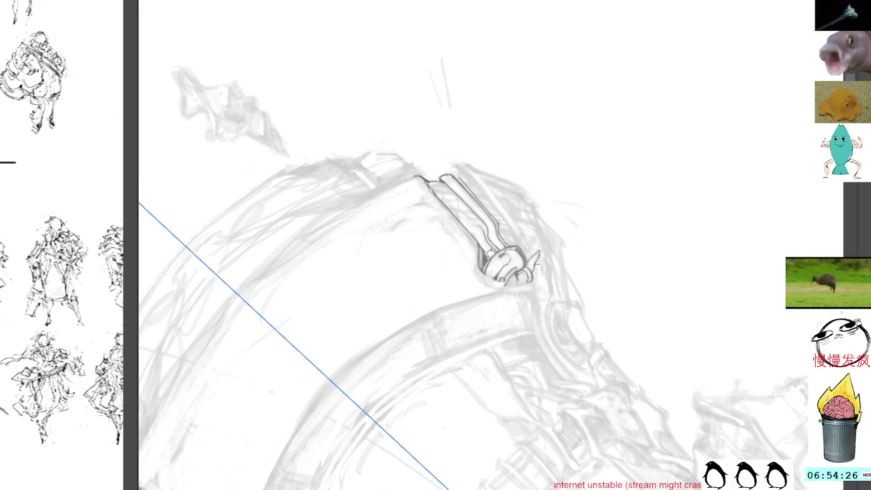
pyautogui.moveTo(538, 265); pyautogui.dragTo(535, 293)
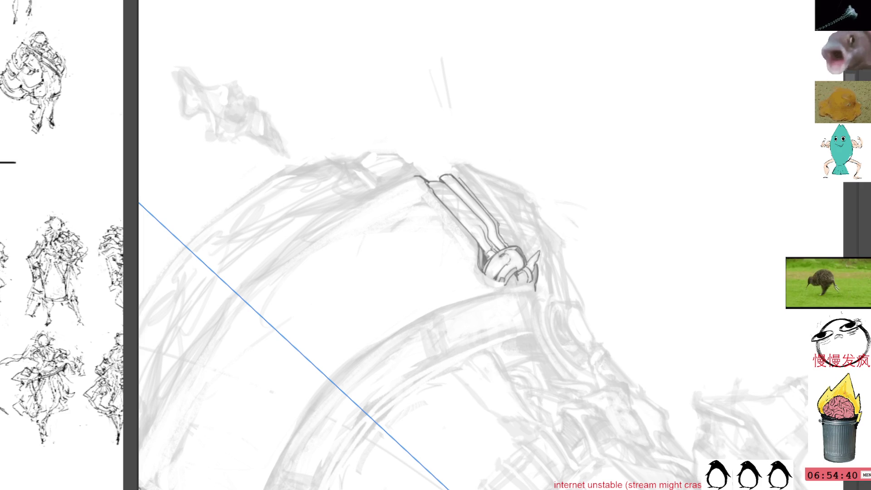
pyautogui.moveTo(579, 220); pyautogui.dragTo(562, 172)
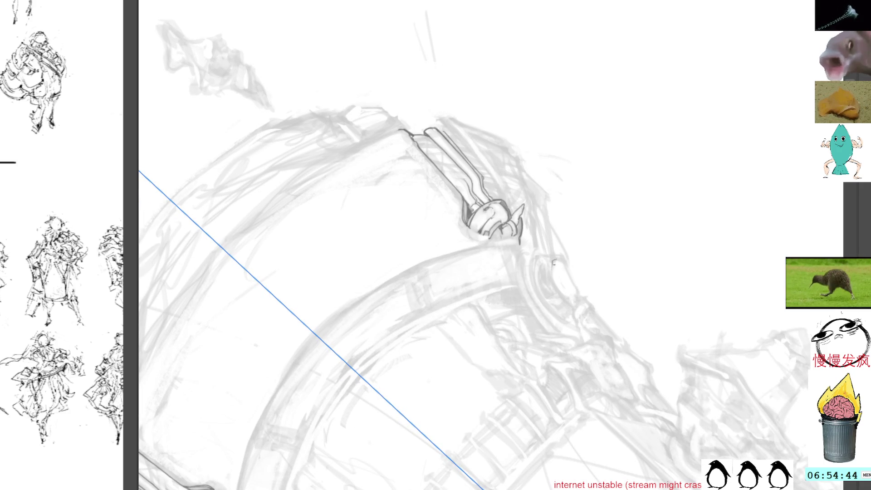
# Outline both sides of the small oval fitting and add a curved line above it
pyautogui.moveTo(552, 263); pyautogui.dragTo(564, 296)
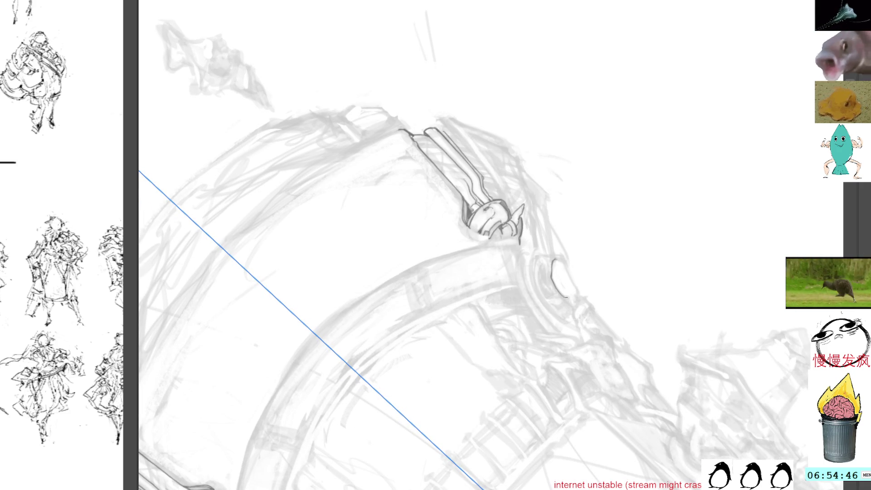
pyautogui.moveTo(566, 265); pyautogui.dragTo(587, 356)
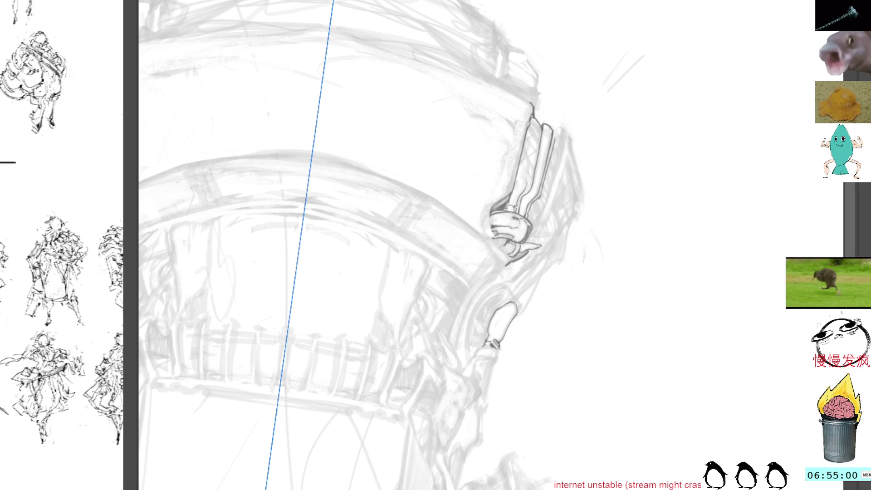
pyautogui.moveTo(539, 278); pyautogui.dragTo(535, 199)
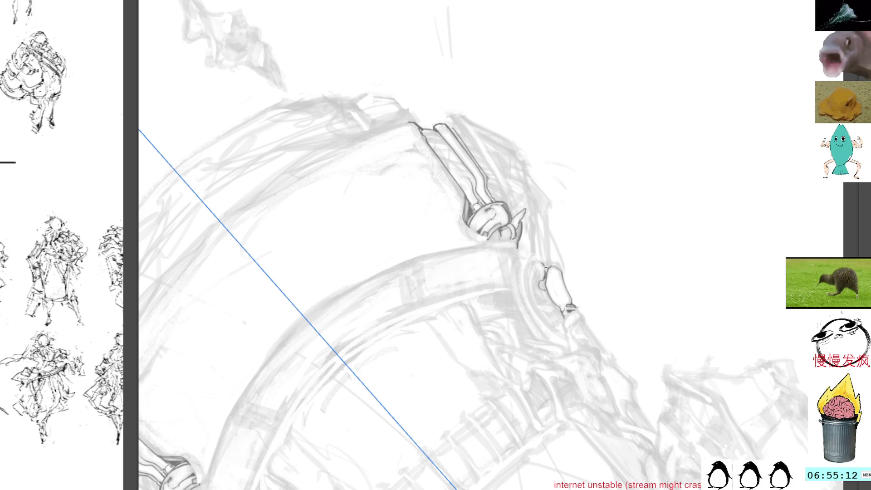
pyautogui.moveTo(597, 205); pyautogui.dragTo(588, 309)
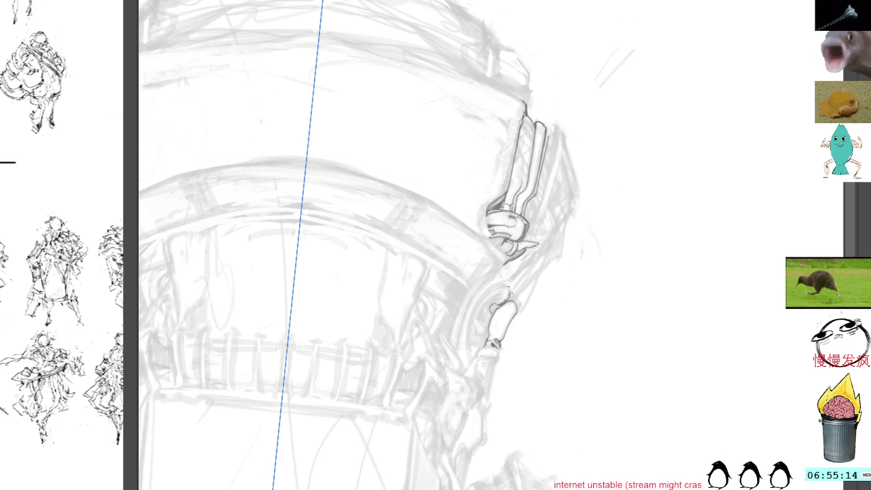
pyautogui.moveTo(506, 289); pyautogui.dragTo(522, 305)
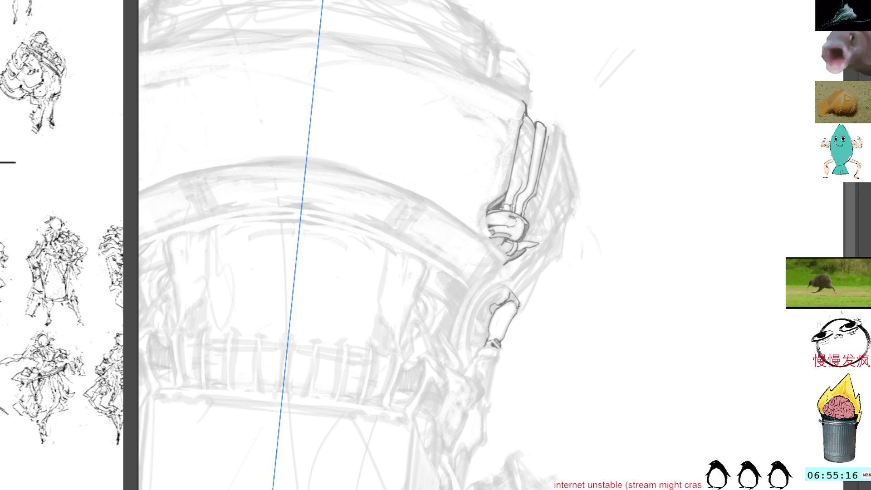
# Add short dark detail lines near the handle clamp and beside the oval fitting
pyautogui.press('space')
pyautogui.moveTo(580, 197); pyautogui.dragTo(529, 136)
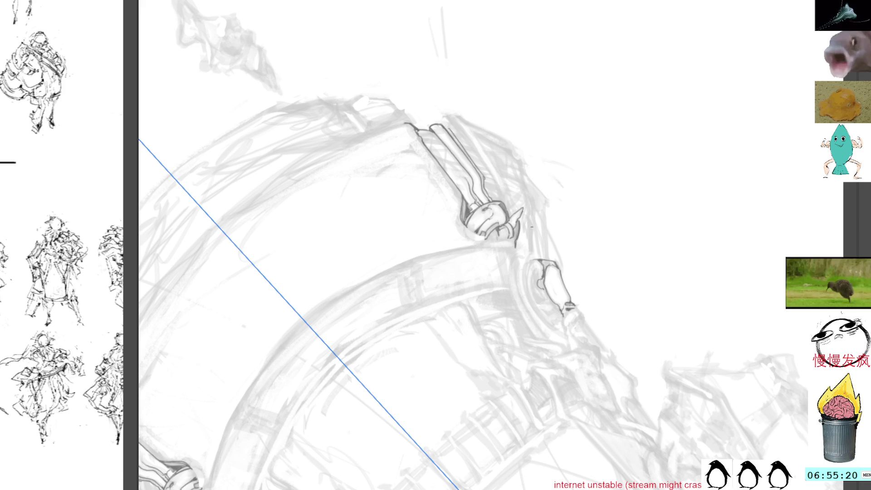
pyautogui.moveTo(531, 233); pyautogui.dragTo(536, 250)
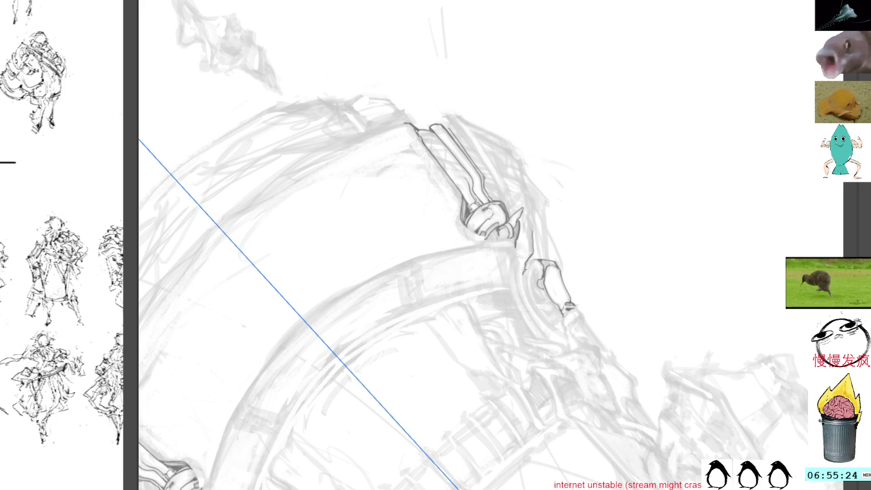
pyautogui.moveTo(520, 259); pyautogui.dragTo(517, 272)
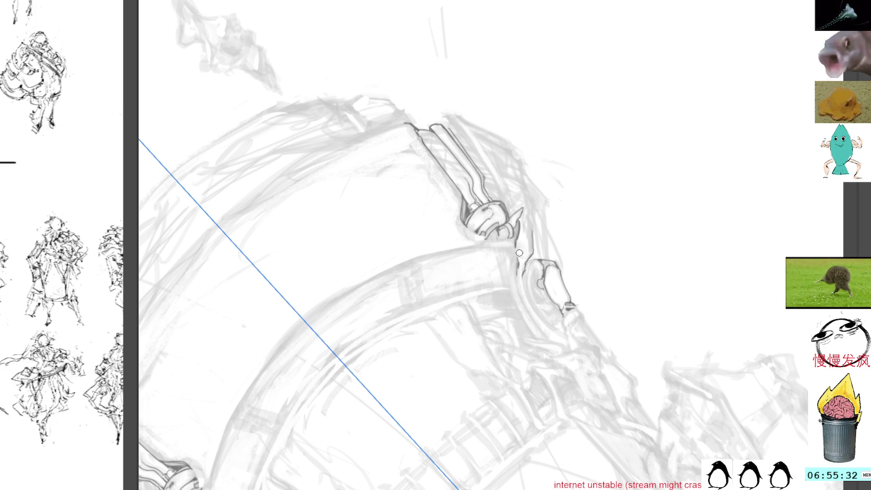
# Draw mirrored lines along the strap and trace its left edge
pyautogui.moveTo(593, 147); pyautogui.dragTo(600, 214)
pyautogui.moveTo(497, 298); pyautogui.dragTo(510, 363)
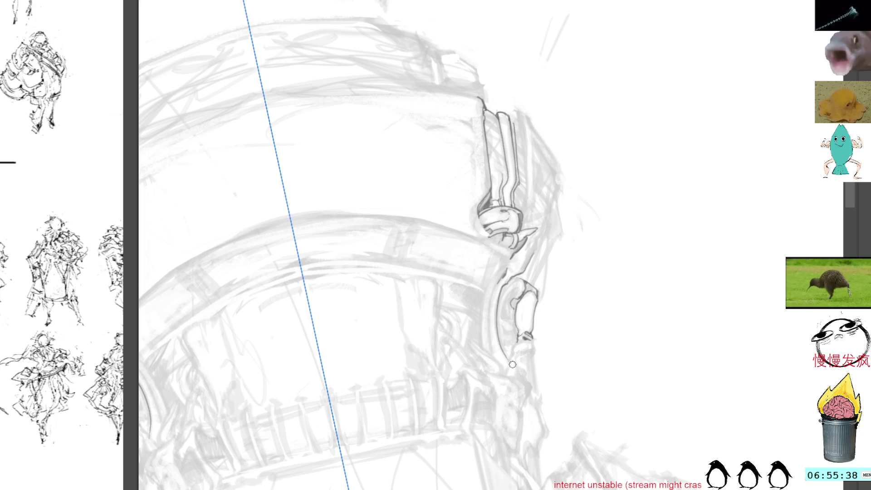
pyautogui.moveTo(609, 174); pyautogui.dragTo(576, 181)
pyautogui.moveTo(507, 280)
pyautogui.mouseDown()
pyautogui.moveTo(510, 333)
pyautogui.moveTo(538, 370)
pyautogui.mouseUp()
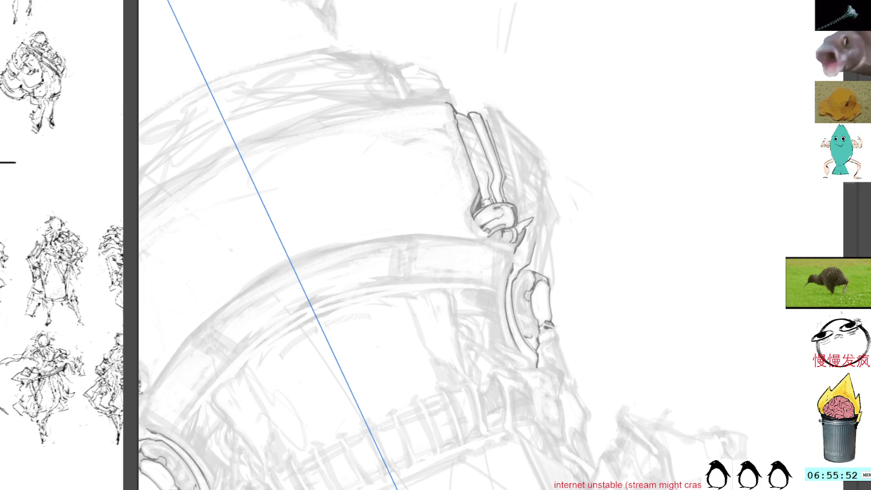
# Add small detail marks on the strap and a line inside the oval fitting
pyautogui.moveTo(525, 331)
pyautogui.mouseDown()
pyautogui.moveTo(538, 335)
pyautogui.moveTo(532, 347)
pyautogui.mouseUp()
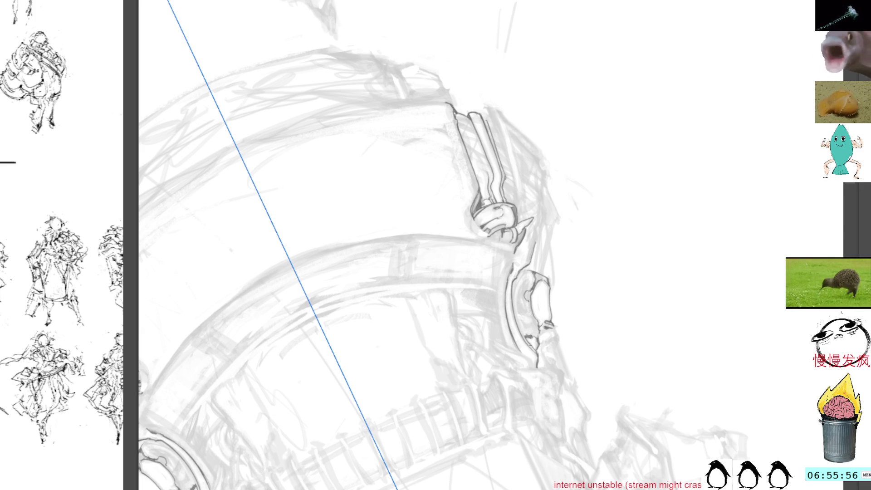
pyautogui.moveTo(516, 294); pyautogui.dragTo(529, 343)
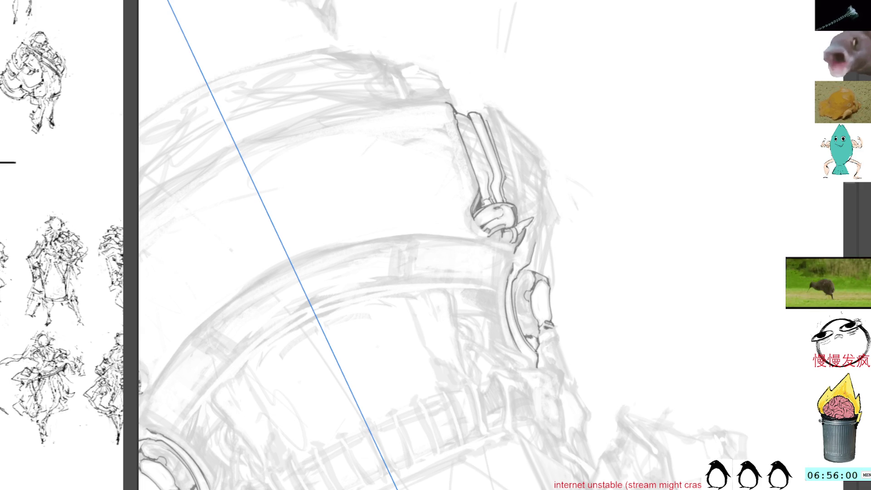
pyautogui.moveTo(515, 286); pyautogui.dragTo(519, 295)
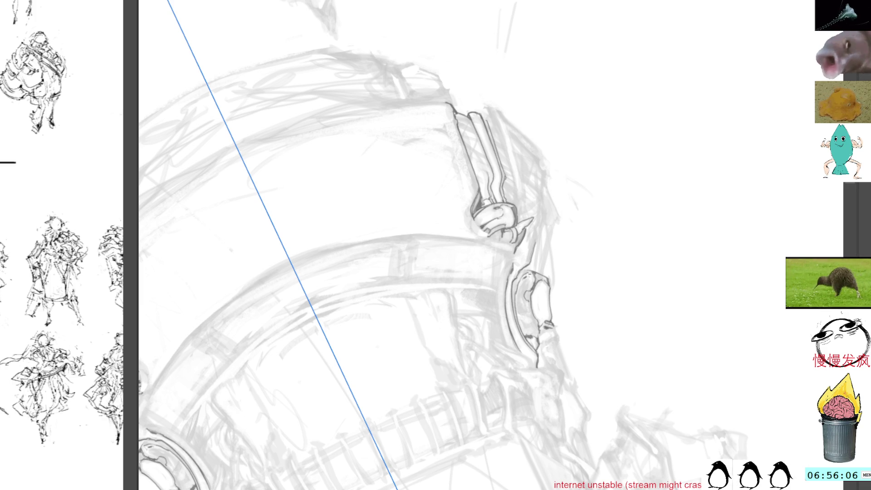
pyautogui.moveTo(528, 278); pyautogui.dragTo(517, 300)
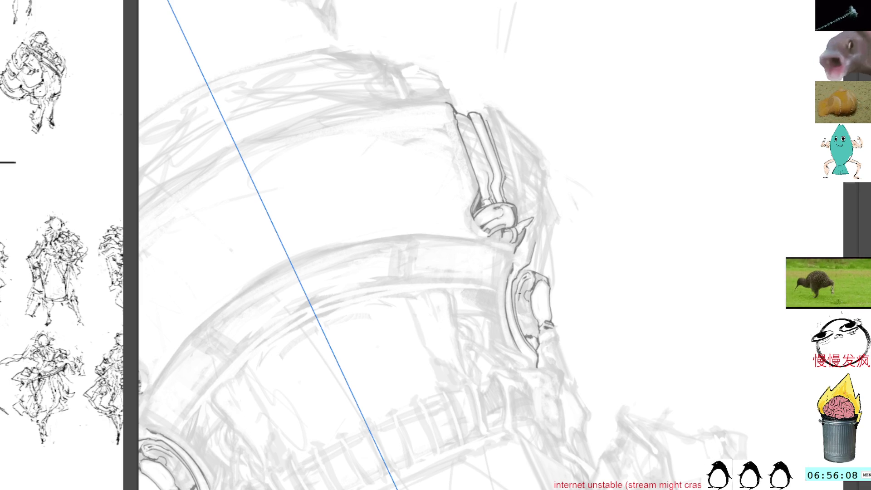
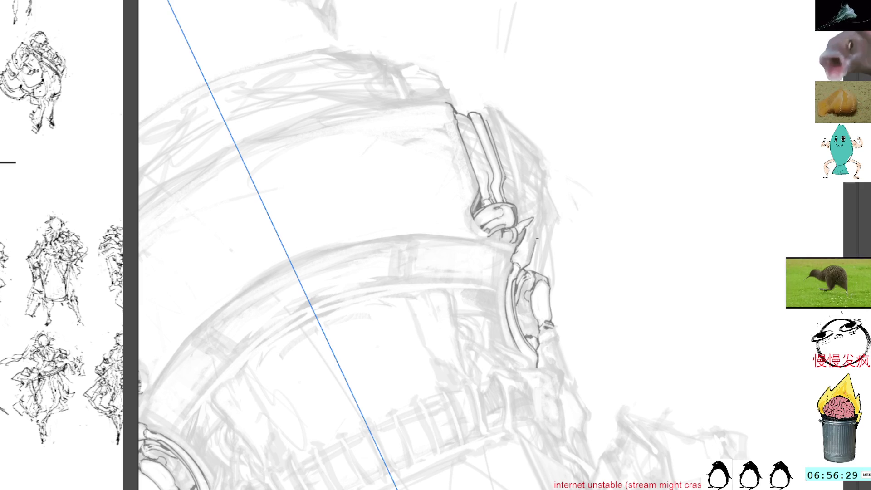
# Ink short dark lines on the right-hand clasp detail, undoing a stray stroke
pyautogui.moveTo(537, 232); pyautogui.dragTo(509, 277)
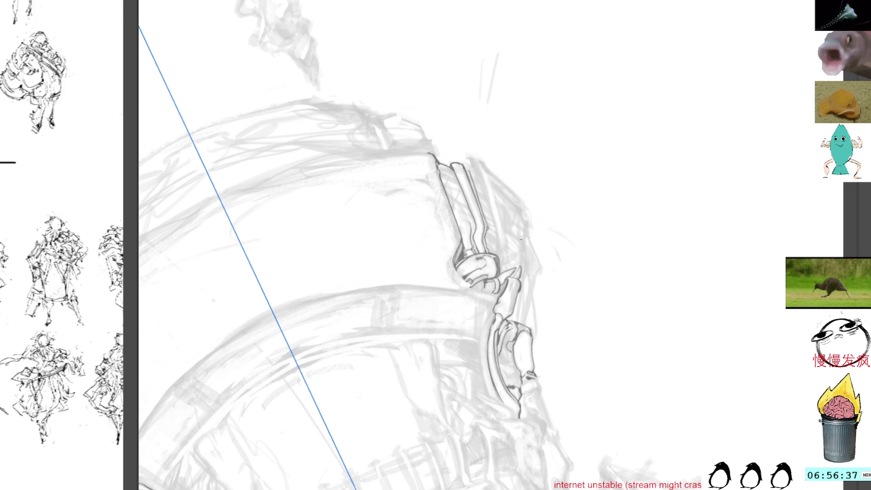
pyautogui.moveTo(528, 225); pyautogui.dragTo(521, 230)
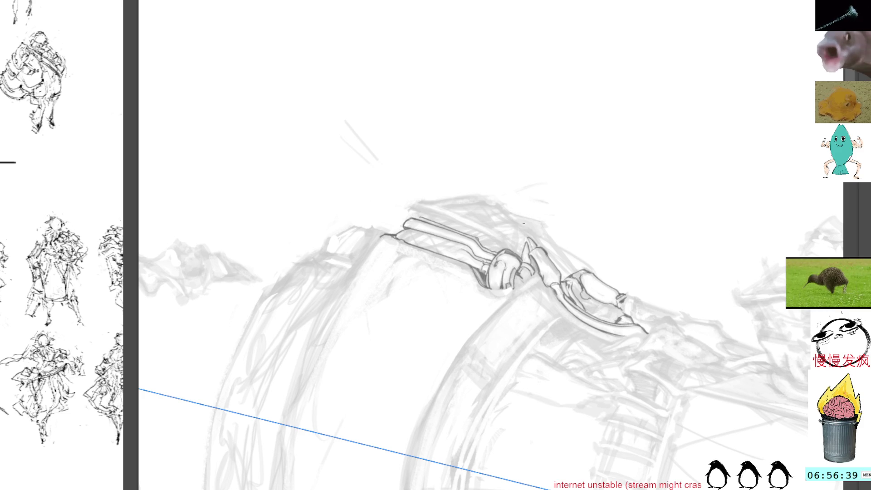
pyautogui.moveTo(529, 240)
pyautogui.mouseDown()
pyautogui.moveTo(534, 250)
pyautogui.moveTo(511, 251)
pyautogui.mouseUp()
pyautogui.moveTo(515, 250)
pyautogui.mouseDown()
pyautogui.moveTo(520, 225)
pyautogui.moveTo(522, 250)
pyautogui.mouseUp()
pyautogui.hotkey('ctrl', 'z')
# Try a dark line on the lower clasp at a rotated angle, then undo it and return upright
pyautogui.moveTo(595, 179); pyautogui.dragTo(592, 272)
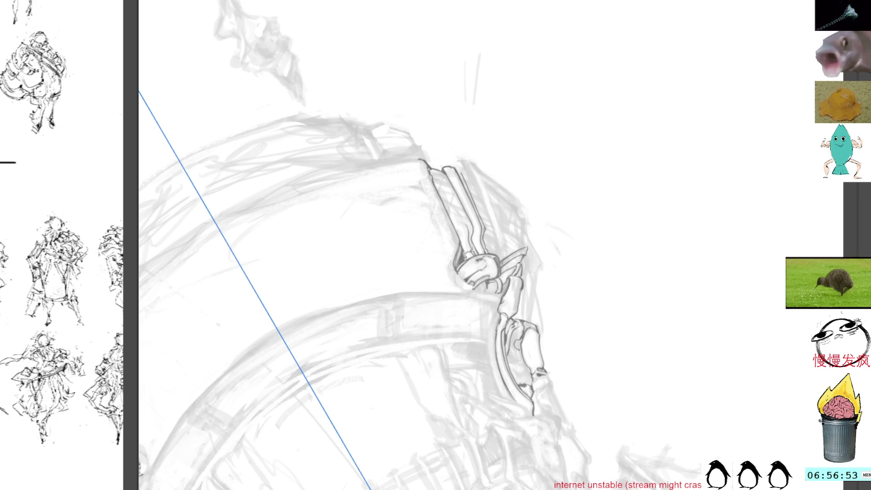
pyautogui.moveTo(583, 263)
pyautogui.mouseDown()
pyautogui.moveTo(424, 222)
pyautogui.moveTo(437, 268)
pyautogui.mouseUp()
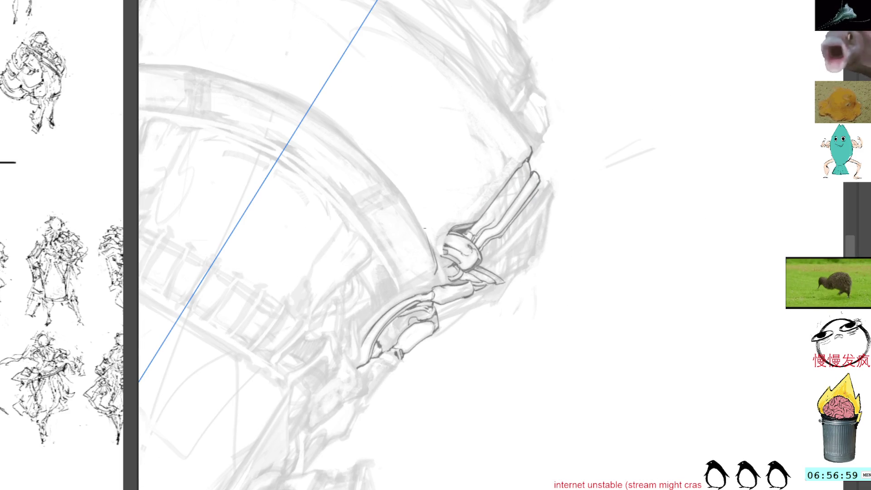
pyautogui.moveTo(427, 230); pyautogui.dragTo(436, 268)
pyautogui.hotkey('ctrl', 'z')
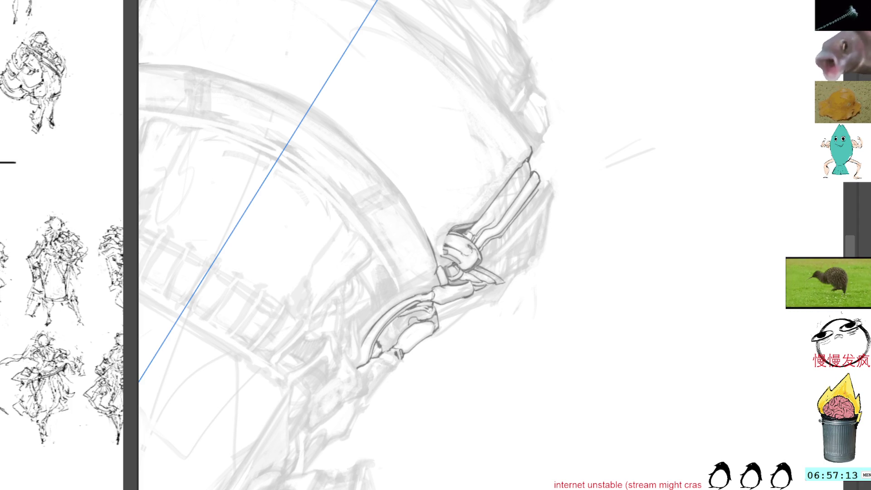
pyautogui.moveTo(571, 183); pyautogui.dragTo(507, 119)
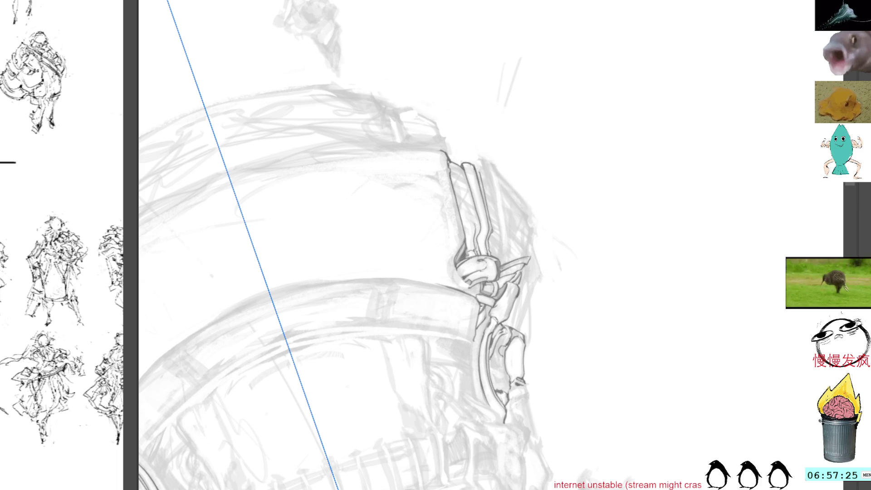
# Ink and refine the strap's left contour line, redrawing it slightly lower
pyautogui.moveTo(502, 297); pyautogui.dragTo(496, 262)
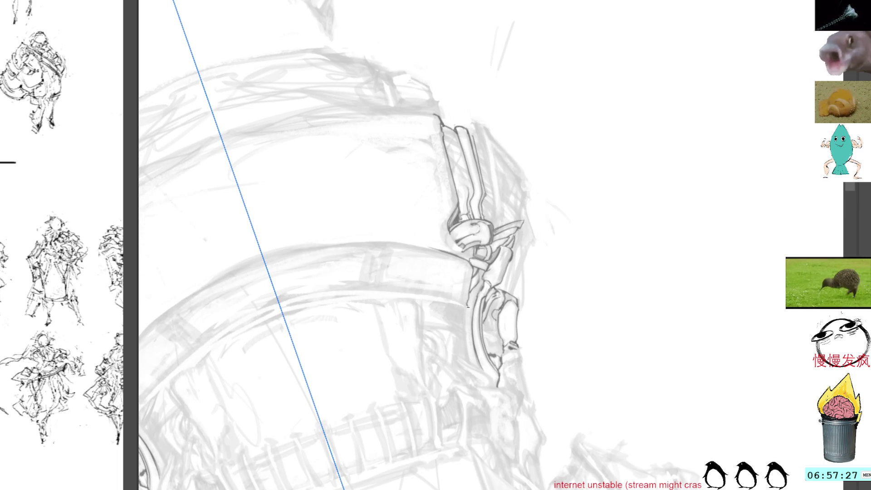
pyautogui.moveTo(465, 310); pyautogui.dragTo(468, 328)
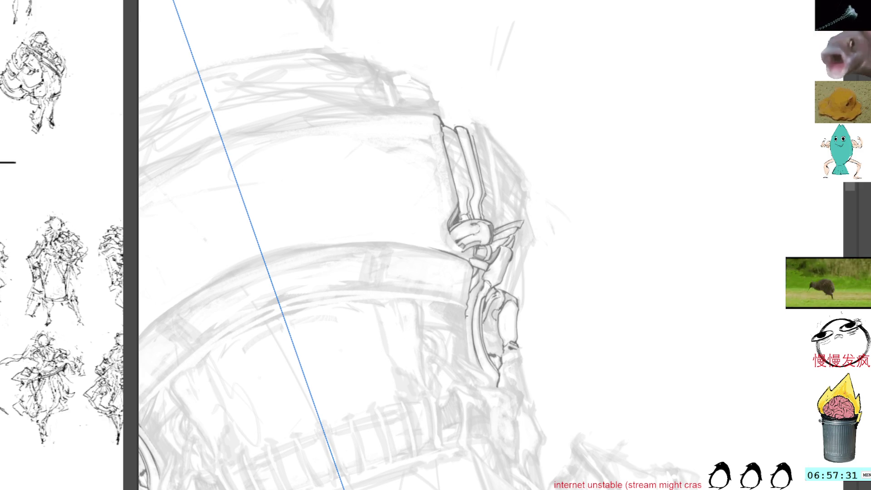
pyautogui.moveTo(466, 315); pyautogui.dragTo(472, 359)
pyautogui.hotkey('ctrl', 'z')
pyautogui.moveTo(465, 327); pyautogui.dragTo(467, 362)
pyautogui.moveTo(465, 319); pyautogui.dragTo(468, 364)
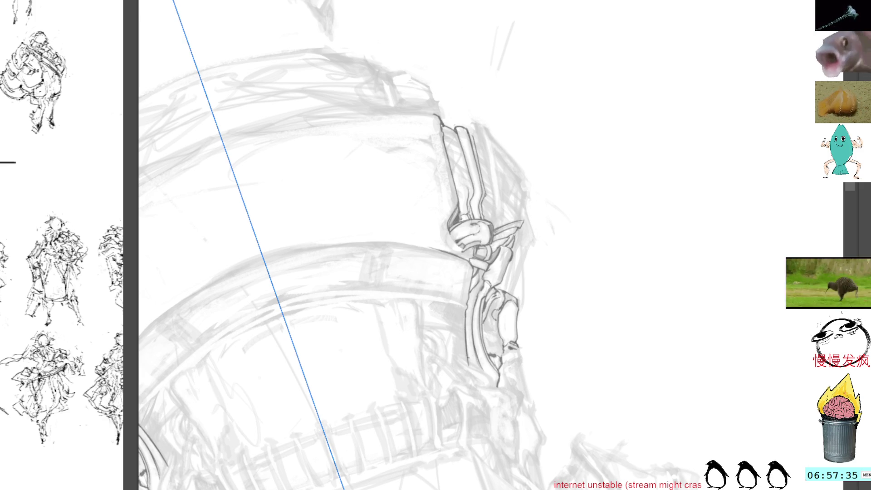
pyautogui.moveTo(535, 214)
pyautogui.mouseDown()
pyautogui.moveTo(550, 247)
pyautogui.moveTo(593, 204)
pyautogui.moveTo(570, 152)
pyautogui.moveTo(541, 294)
pyautogui.moveTo(531, 298)
pyautogui.mouseUp()
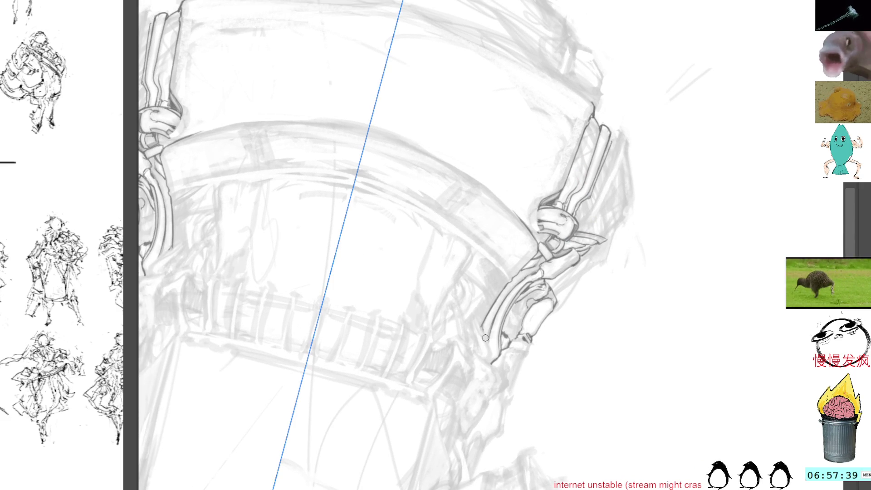
# Ink the strap's left contour below the right clasp with a few short strokes at its end
pyautogui.moveTo(476, 319); pyautogui.dragTo(491, 365)
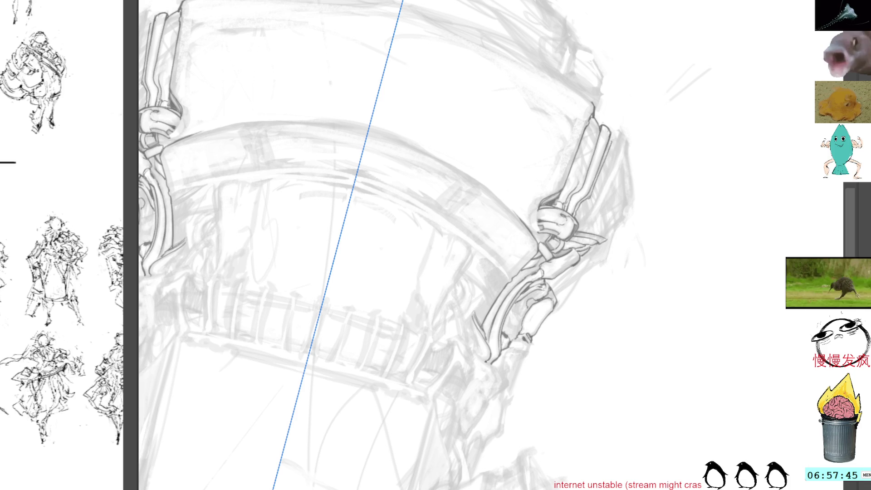
pyautogui.moveTo(471, 320)
pyautogui.mouseDown()
pyautogui.moveTo(479, 347)
pyautogui.moveTo(474, 336)
pyautogui.mouseUp()
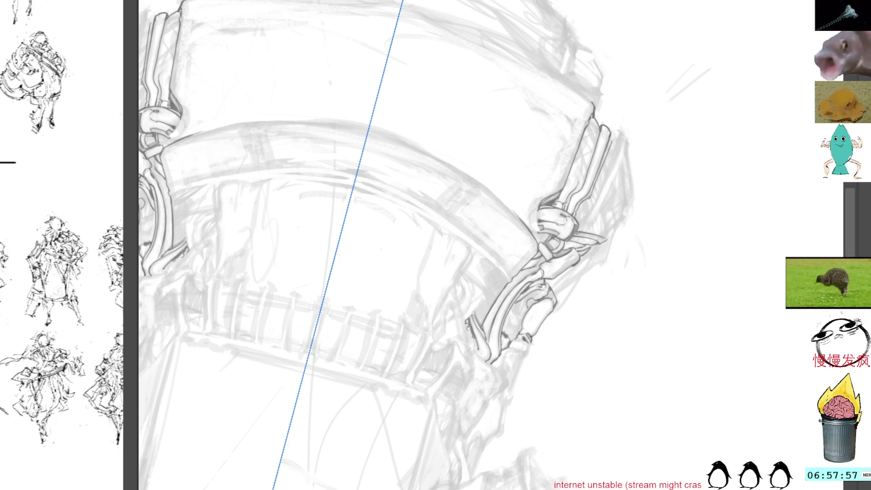
pyautogui.moveTo(468, 337)
pyautogui.mouseDown()
pyautogui.moveTo(470, 348)
pyautogui.moveTo(467, 338)
pyautogui.mouseUp()
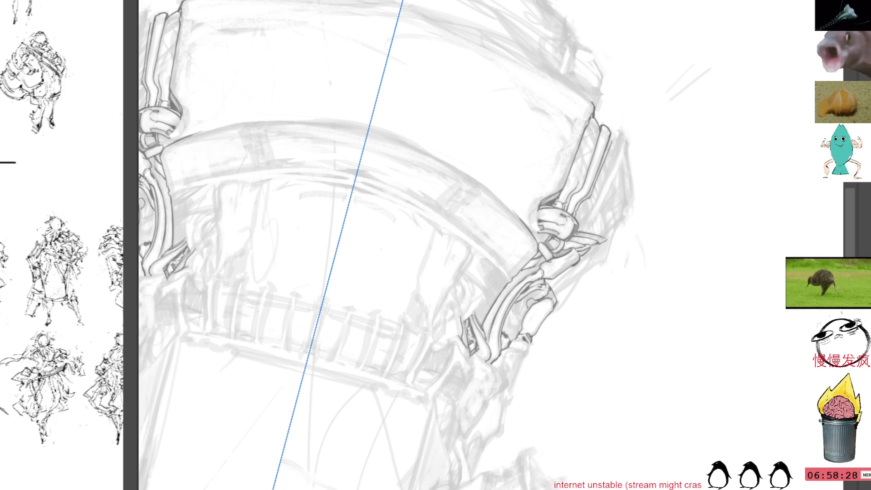
# Darken the gray under-sketch around the clasp and rotate the view to a new angle
pyautogui.moveTo(491, 292)
pyautogui.mouseDown()
pyautogui.moveTo(463, 241)
pyautogui.moveTo(443, 225)
pyautogui.mouseUp()
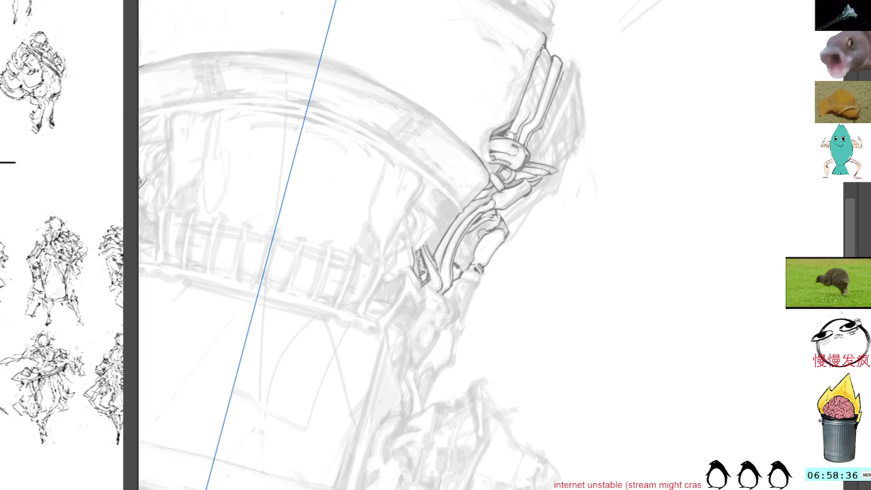
pyautogui.hotkey('ctrl', 'z')
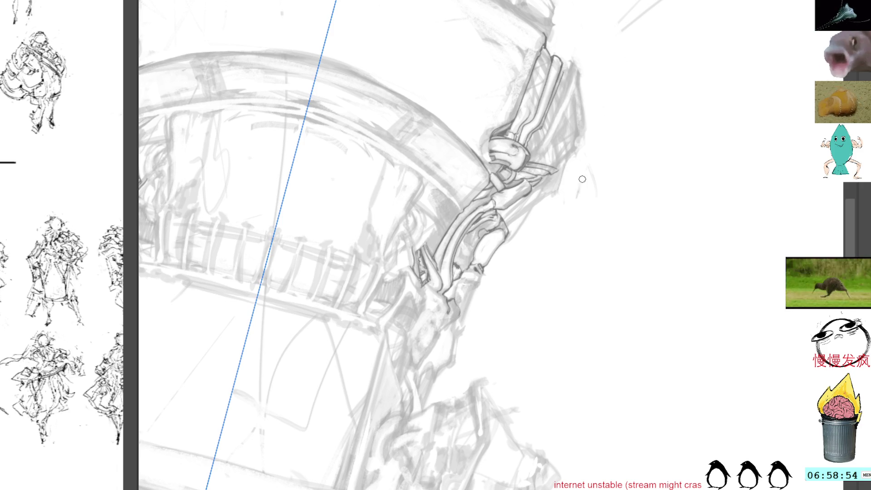
pyautogui.moveTo(584, 190); pyautogui.dragTo(526, 188)
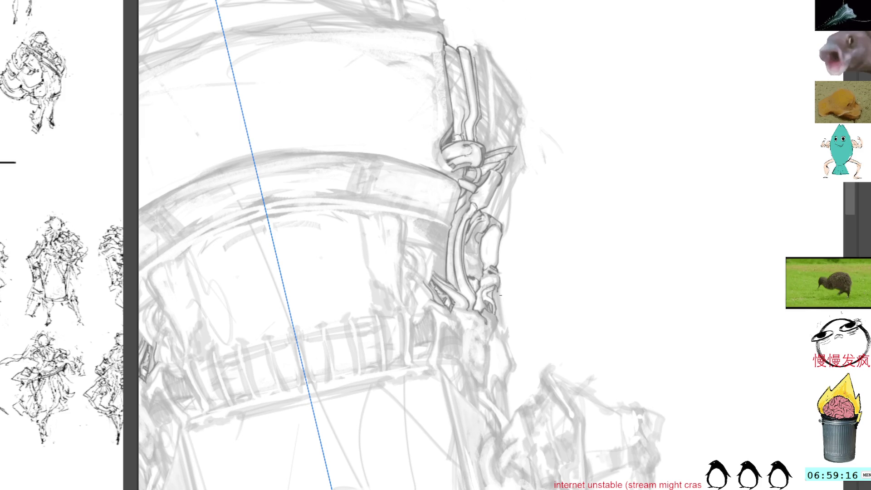
# Ink a dark line down the armor edge and add small detail strokes below the clasp
pyautogui.moveTo(498, 291); pyautogui.dragTo(504, 327)
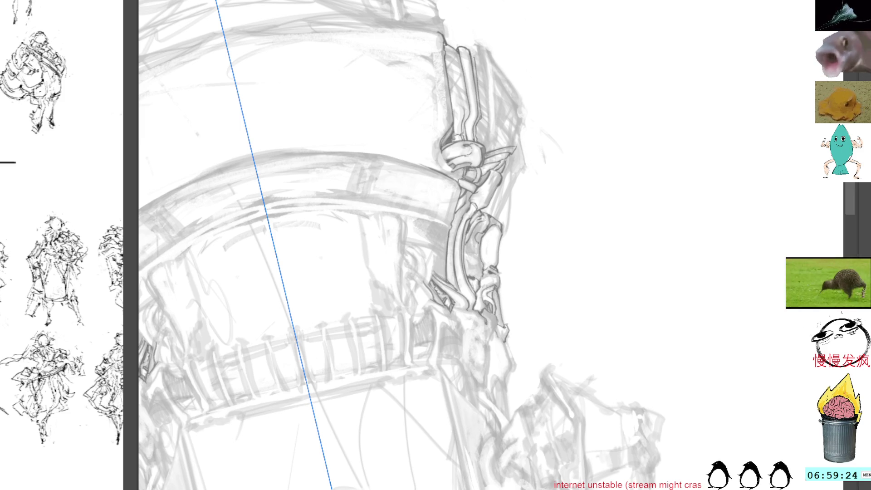
pyautogui.moveTo(506, 346); pyautogui.dragTo(513, 366)
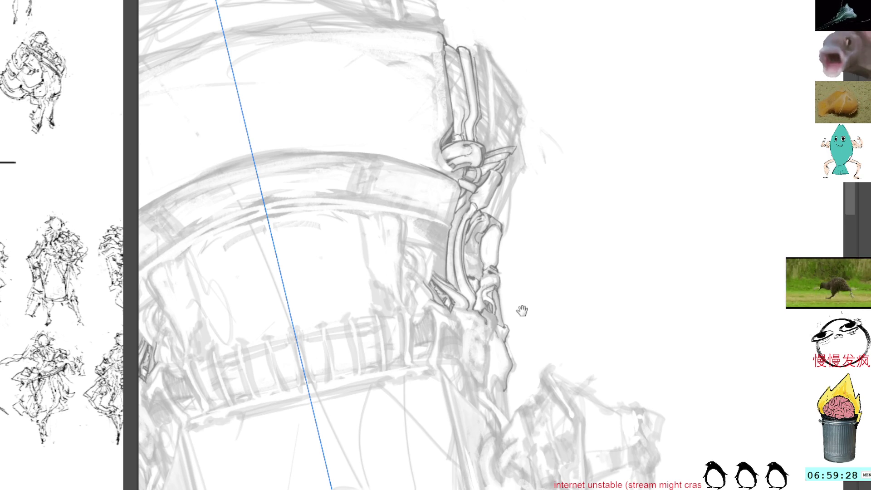
pyautogui.moveTo(503, 312); pyautogui.dragTo(518, 286)
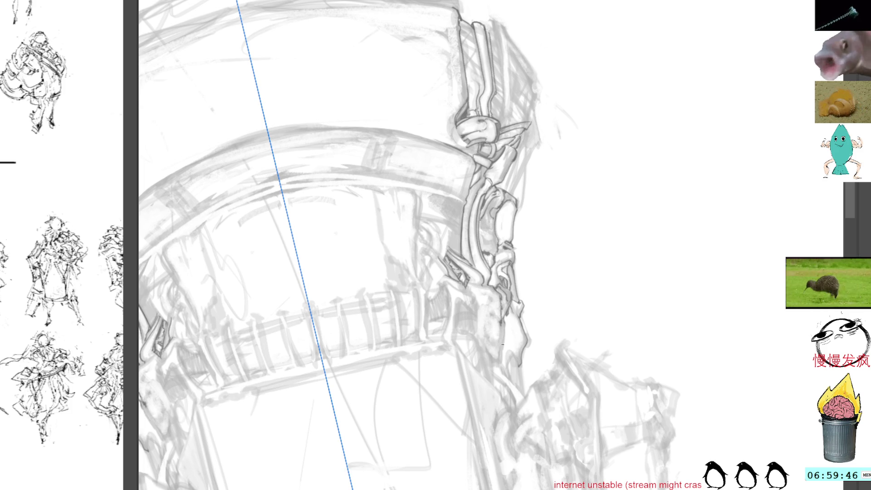
pyautogui.moveTo(504, 339); pyautogui.dragTo(500, 361)
pyautogui.moveTo(501, 359); pyautogui.dragTo(501, 366)
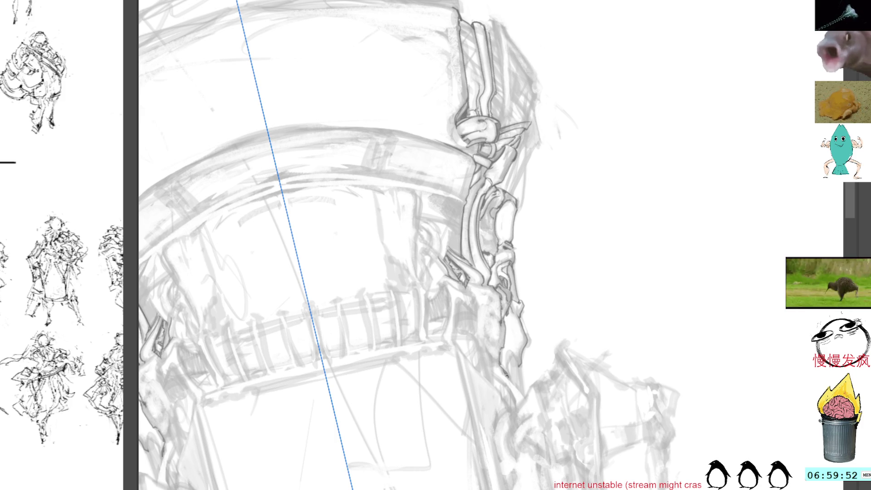
pyautogui.moveTo(512, 353); pyautogui.dragTo(511, 375)
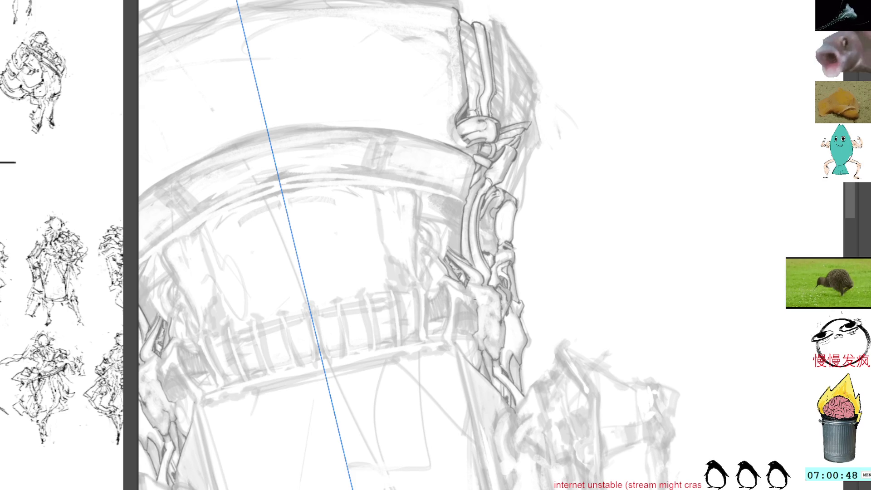
pyautogui.scroll(1, 477, 307)
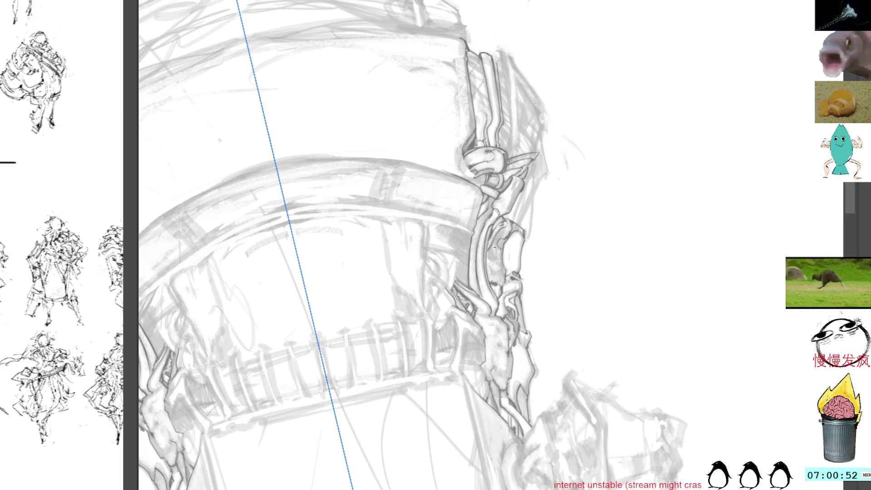
# Tilt the canvas and center the strap details for further inking
pyautogui.moveTo(601, 208); pyautogui.dragTo(578, 305)
pyautogui.moveTo(451, 289); pyautogui.dragTo(509, 364)
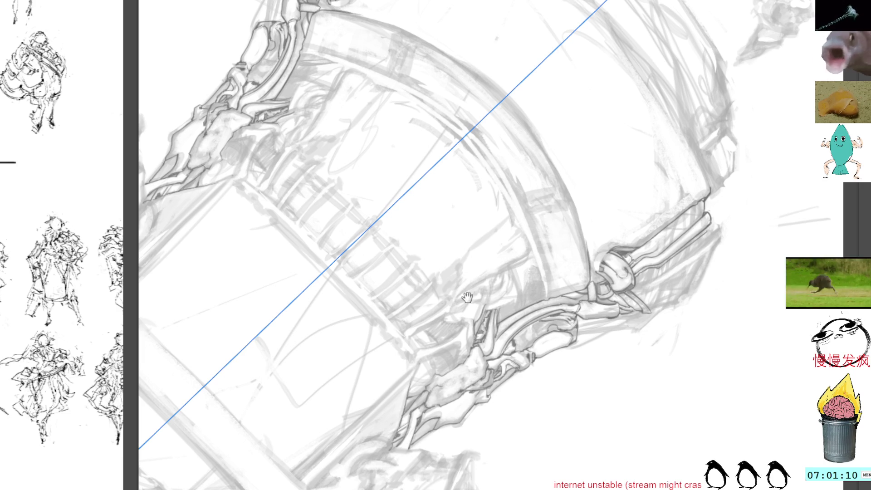
# Bring the lower straps into view and turn the canvas around the strap cluster
pyautogui.moveTo(466, 292); pyautogui.dragTo(479, 253)
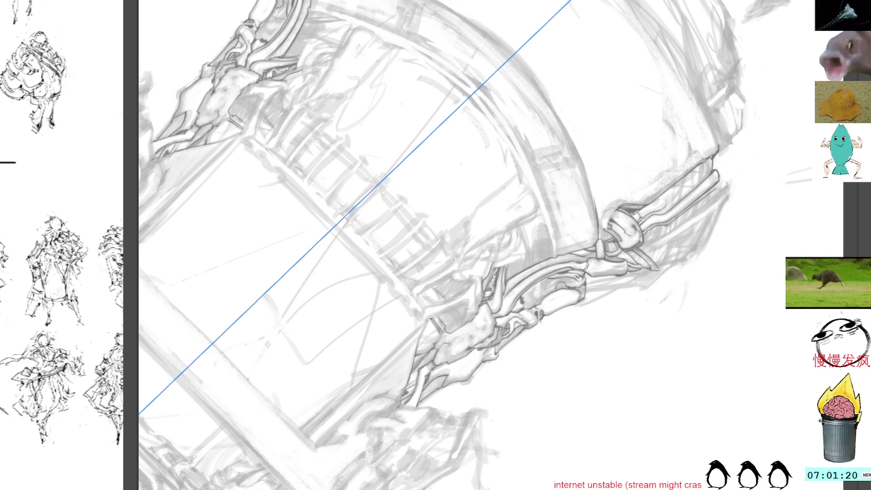
pyautogui.moveTo(545, 179)
pyautogui.mouseDown()
pyautogui.moveTo(602, 200)
pyautogui.moveTo(574, 262)
pyautogui.moveTo(586, 271)
pyautogui.mouseUp()
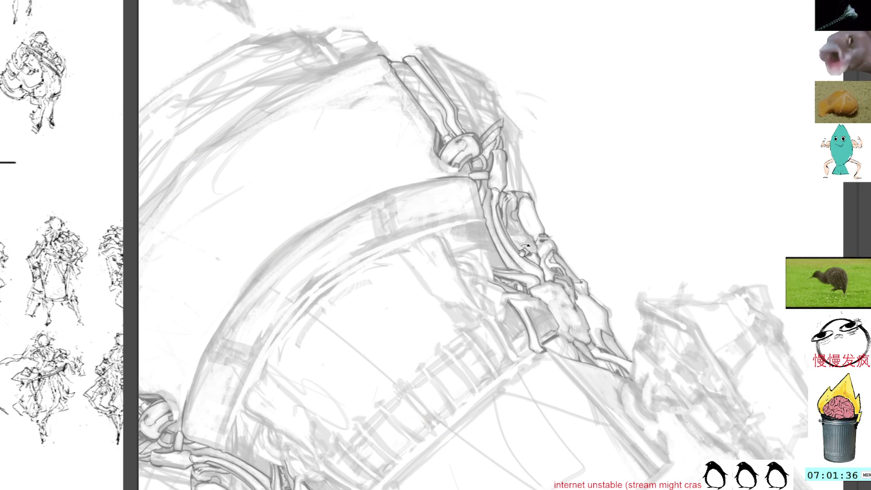
# Reset the canvas rotation to 0° so both mirrored clasps show upright together
pyautogui.moveTo(511, 273); pyautogui.dragTo(551, 153)
pyautogui.press('Escape')
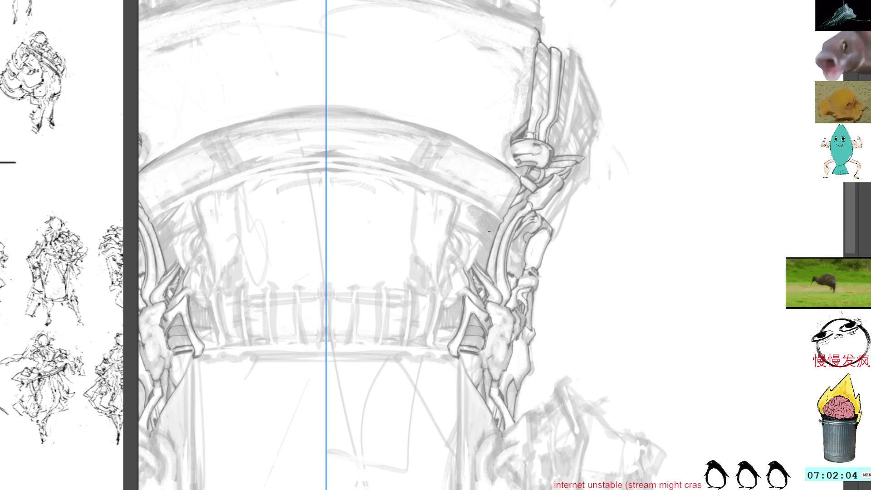
# Pan the drawing down to frame the lower clasps and the upper frame for mirrored inking
pyautogui.moveTo(482, 209)
pyautogui.mouseDown()
pyautogui.moveTo(483, 290)
pyautogui.moveTo(484, 278)
pyautogui.moveTo(476, 276)
pyautogui.moveTo(475, 288)
pyautogui.mouseUp()
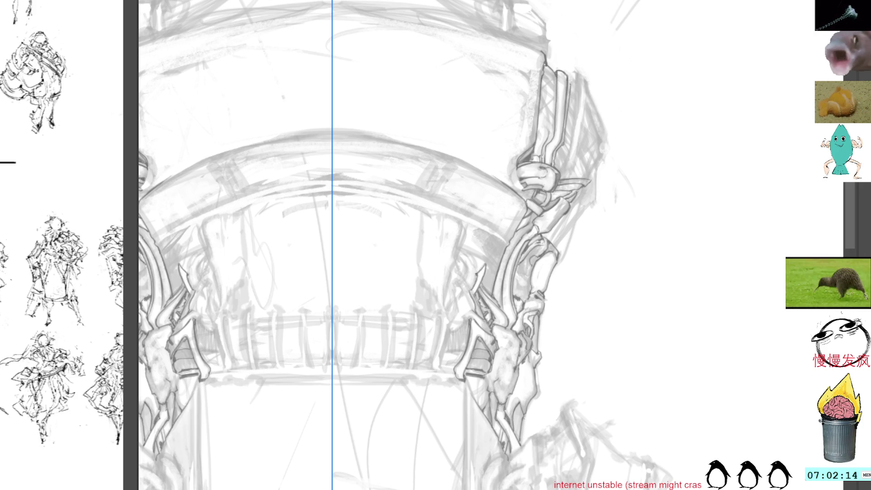
pyautogui.moveTo(475, 221); pyautogui.dragTo(482, 255)
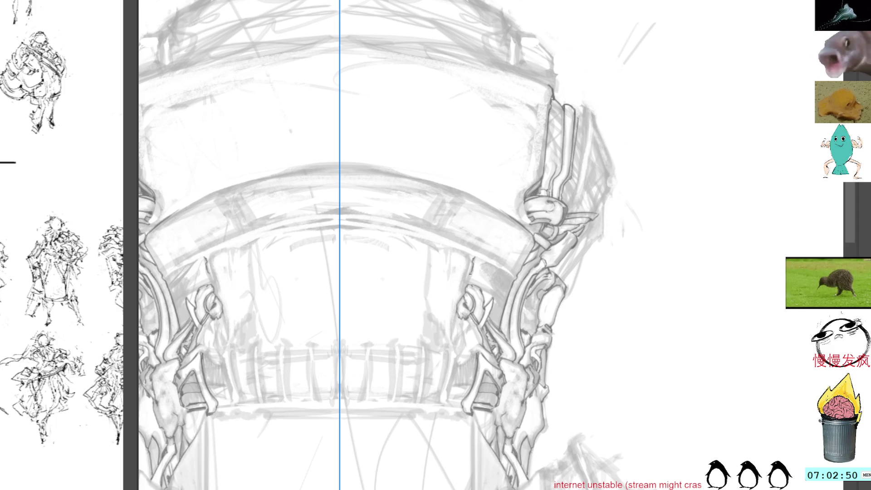
pyautogui.moveTo(472, 254); pyautogui.dragTo(449, 305)
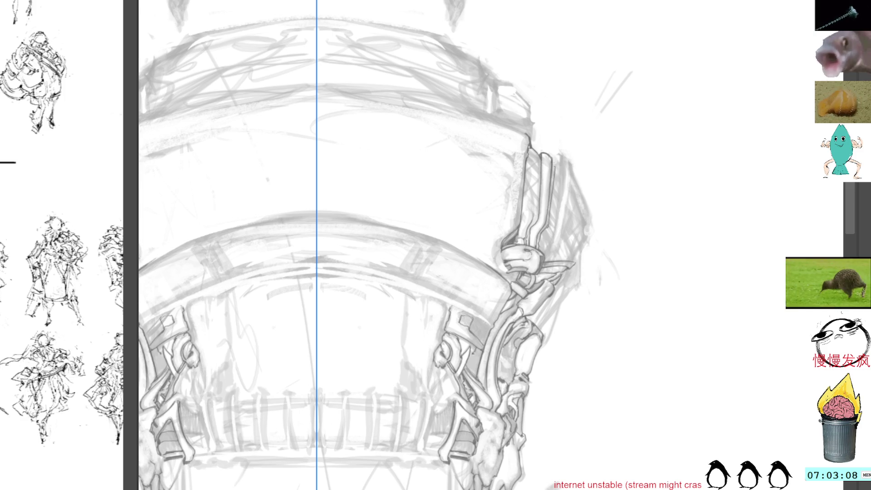
# Ink a mirrored dark stroke on both lower clasps across the symmetry axis
pyautogui.moveTo(472, 352); pyautogui.dragTo(472, 299)
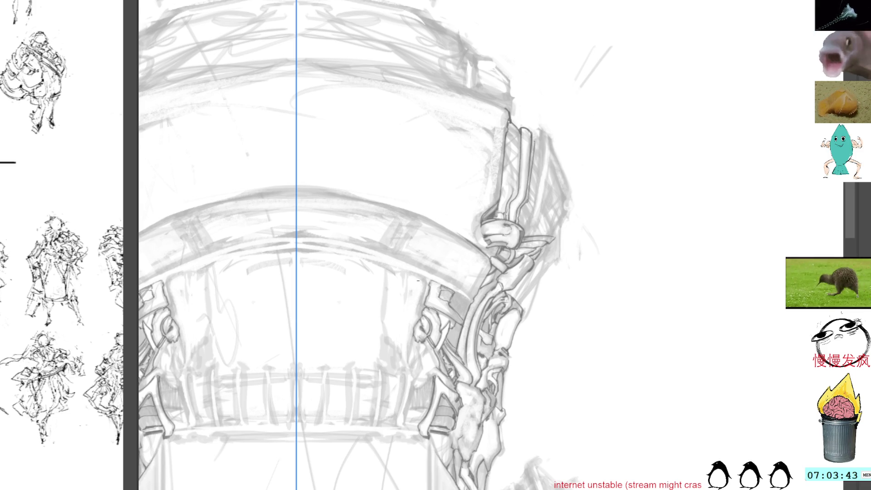
pyautogui.moveTo(426, 283); pyautogui.dragTo(418, 316)
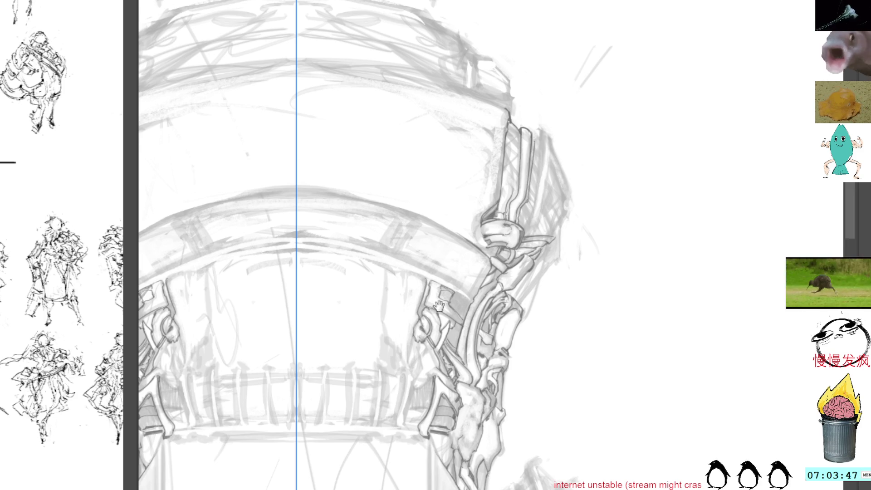
pyautogui.scroll(-5, 426, 284)
pyautogui.scroll(-1, 426, 283)
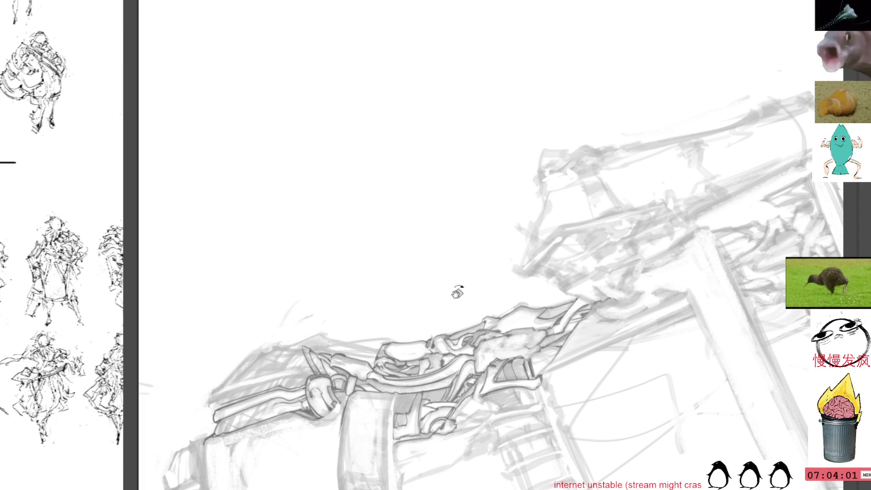
pyautogui.scroll(3, 490, 245)
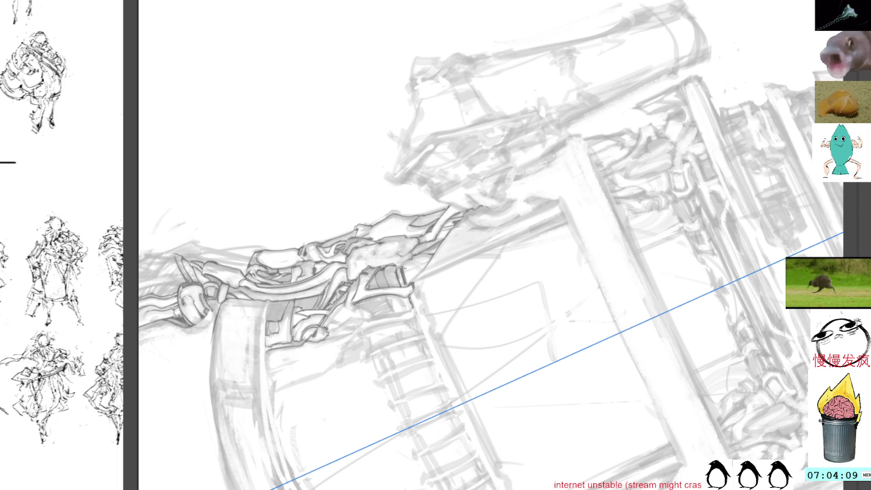
# Tilt the sketch and try a short ink line on the side strap, then undo it
pyautogui.press('4')
pyautogui.press('4')
pyautogui.press('4')
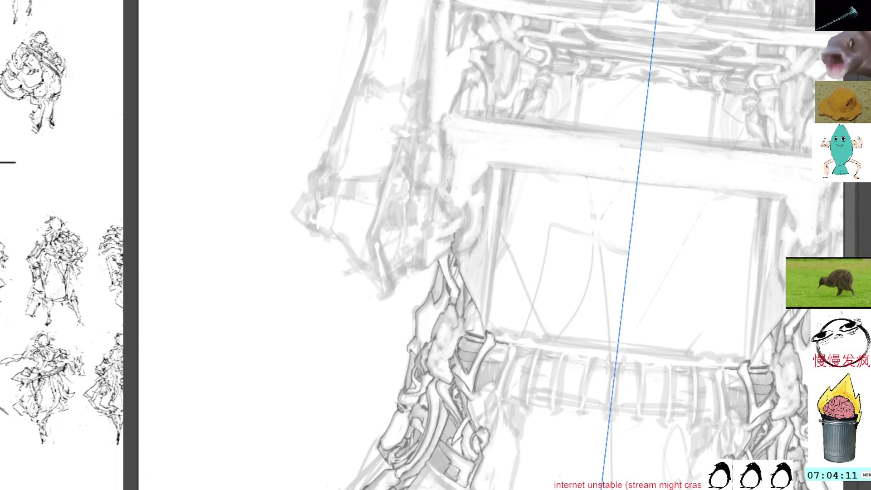
pyautogui.moveTo(544, 191); pyautogui.dragTo(562, 218)
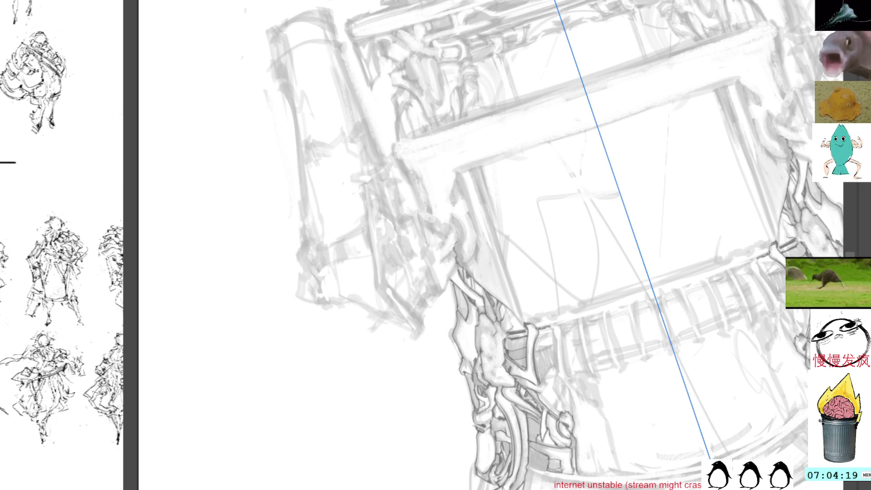
pyautogui.scroll(1, 432, 149)
pyautogui.scroll(1, 432, 149)
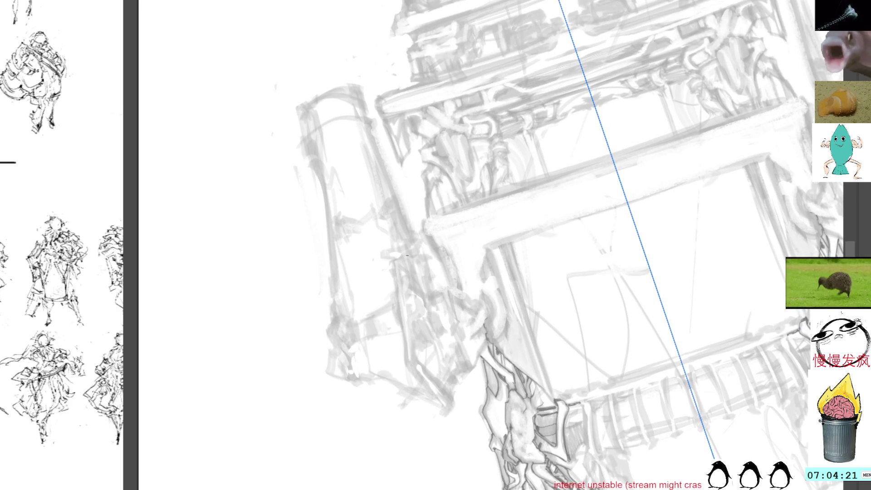
pyautogui.moveTo(405, 257); pyautogui.dragTo(407, 272)
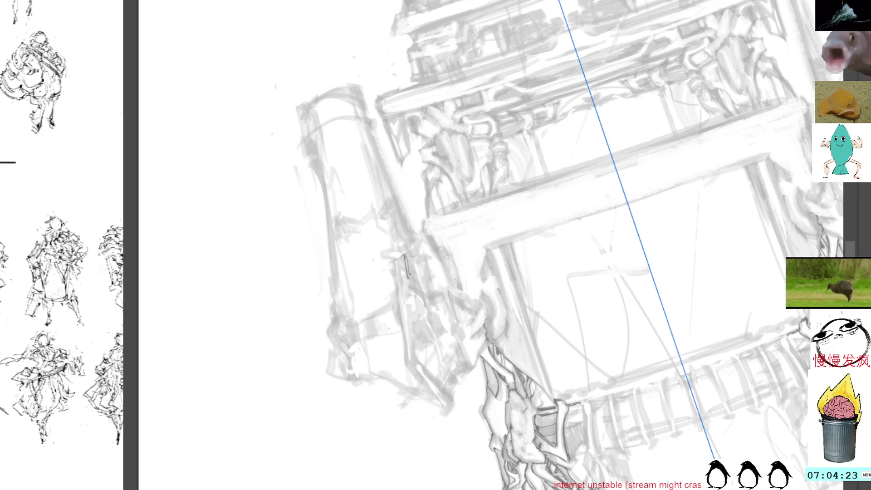
pyautogui.hotkey('ctrl', 'z')
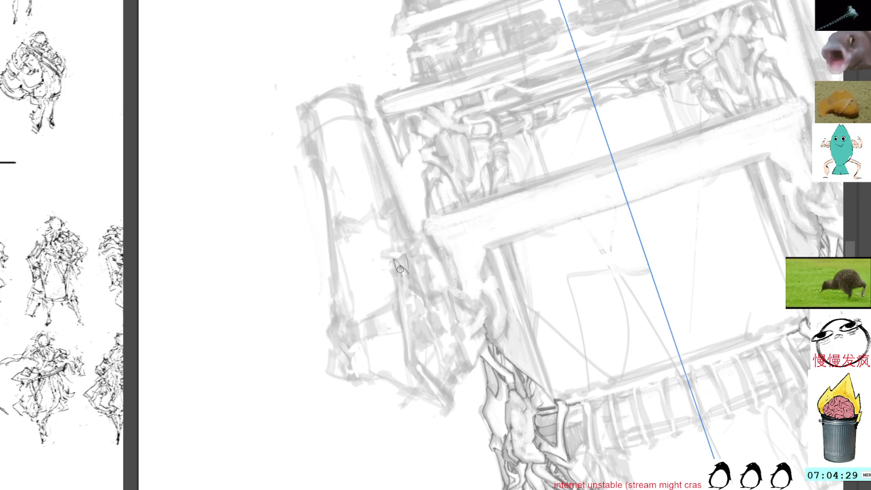
# Rotate and reposition the sketch to a comfortable angle for inking the upper clasps
pyautogui.moveTo(518, 132)
pyautogui.mouseDown()
pyautogui.moveTo(545, 233)
pyautogui.moveTo(507, 235)
pyautogui.mouseUp()
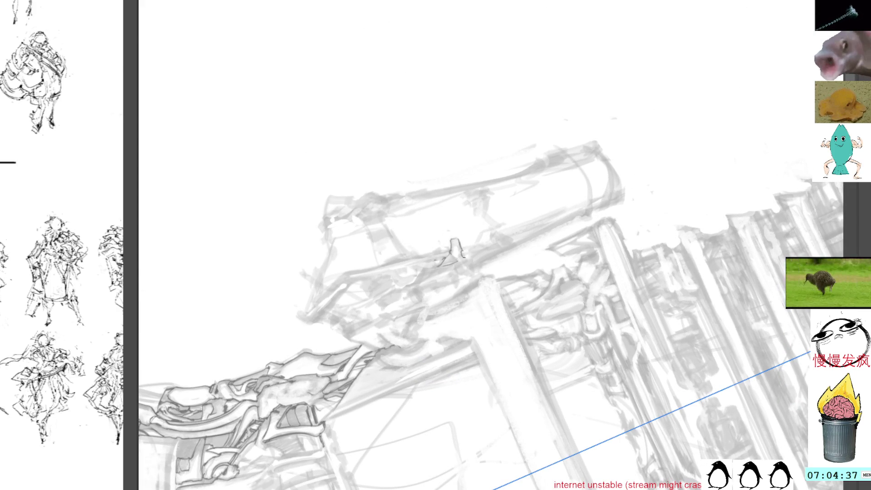
pyautogui.moveTo(454, 246); pyautogui.dragTo(461, 223)
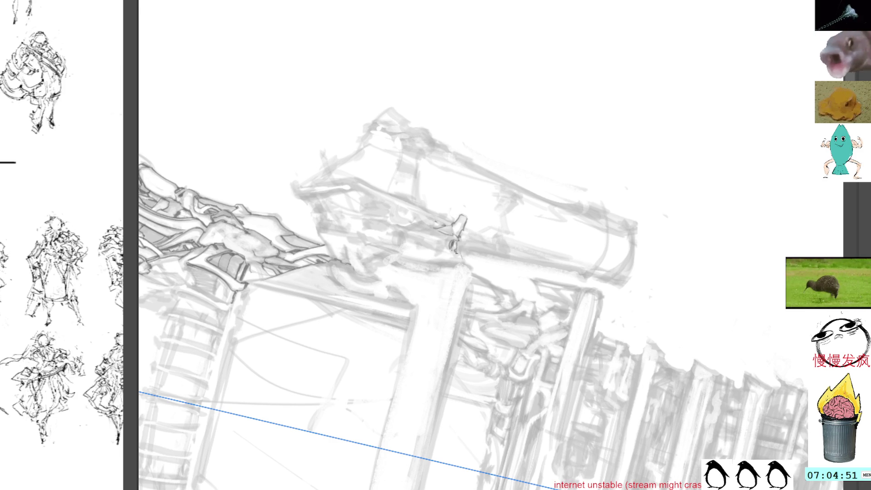
pyautogui.moveTo(552, 132)
pyautogui.mouseDown()
pyautogui.moveTo(578, 222)
pyautogui.moveTo(481, 243)
pyautogui.mouseUp()
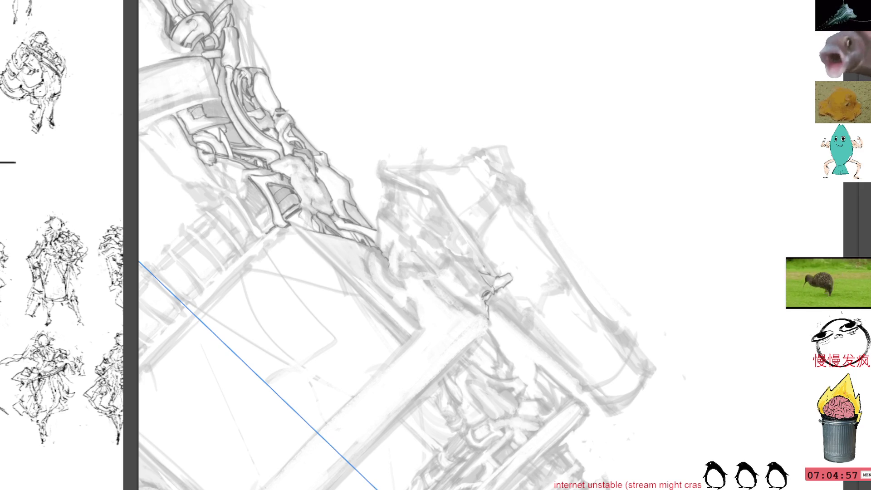
# Tilt the canvas, ink a short line on the small clasp, then return the view upright
pyautogui.press('Escape')
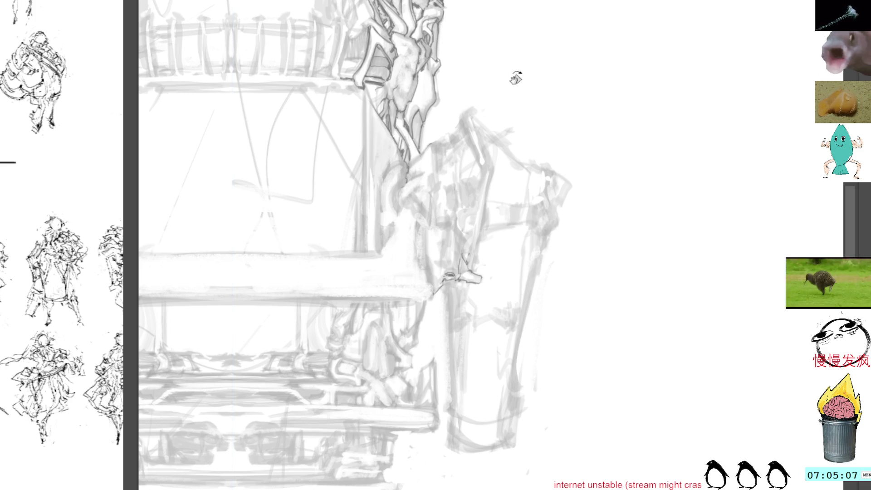
pyautogui.moveTo(509, 85); pyautogui.dragTo(407, 93)
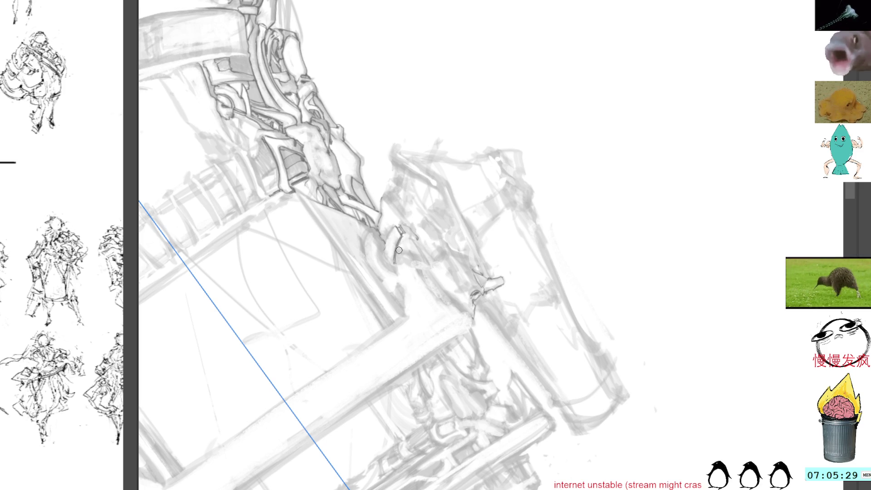
pyautogui.moveTo(401, 250)
pyautogui.mouseDown()
pyautogui.moveTo(397, 261)
pyautogui.moveTo(383, 259)
pyautogui.moveTo(390, 264)
pyautogui.mouseUp()
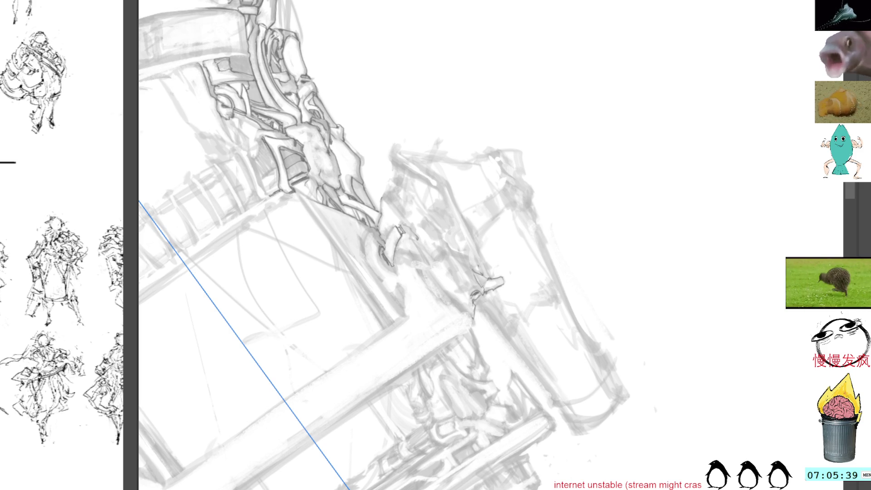
pyautogui.press('5')
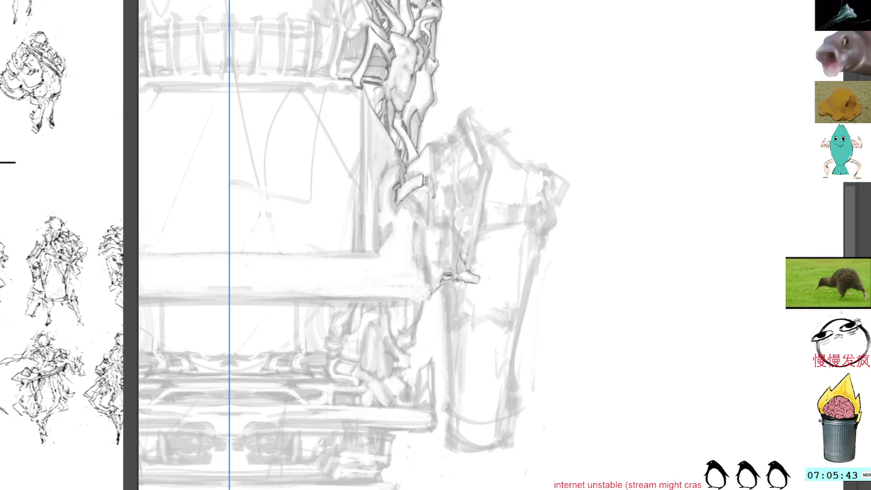
# Ink a short stroke on the strap buckle and a detail on the small fitting below it
pyautogui.moveTo(390, 188)
pyautogui.mouseDown()
pyautogui.moveTo(392, 211)
pyautogui.moveTo(382, 211)
pyautogui.mouseUp()
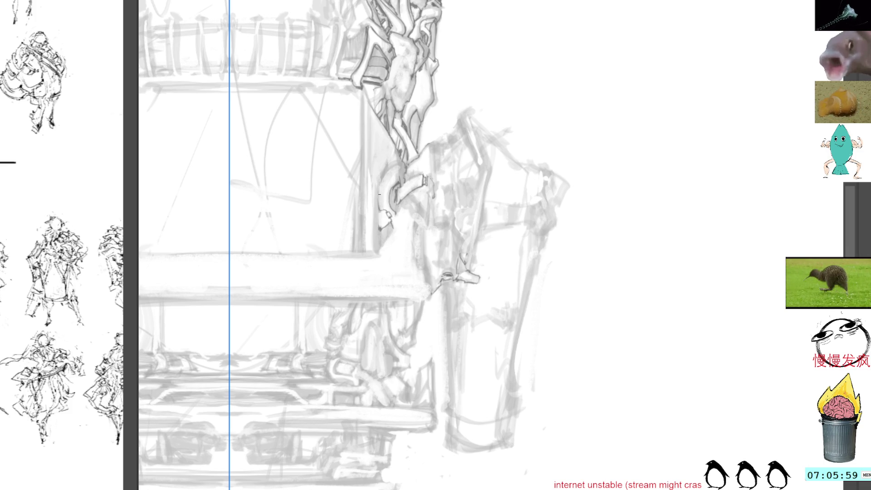
pyautogui.moveTo(421, 134); pyautogui.dragTo(414, 150)
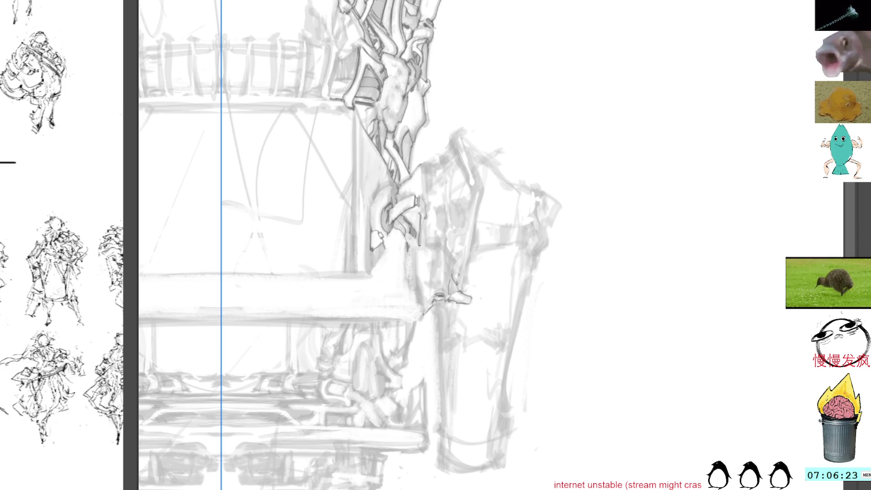
pyautogui.moveTo(407, 243); pyautogui.dragTo(419, 234)
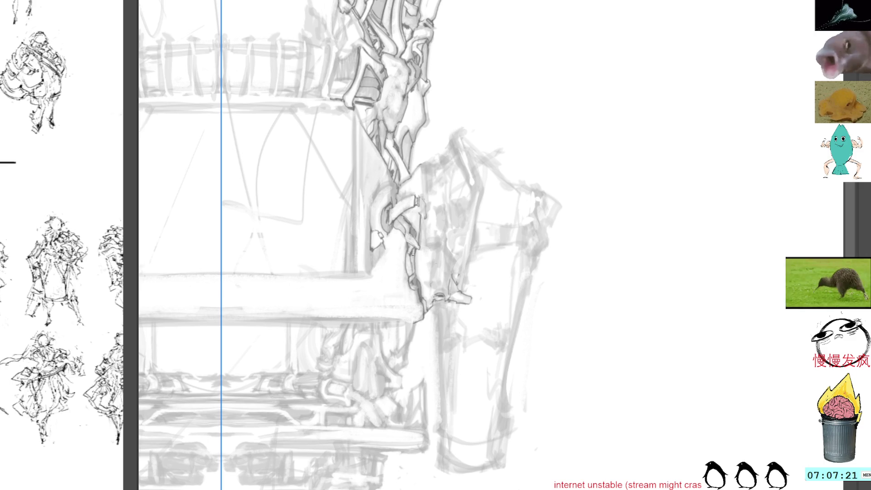
# Ink a short line along the strap's upper edge beside the crossbar, then tilt the view clockwise
pyautogui.moveTo(482, 133); pyautogui.dragTo(461, 183)
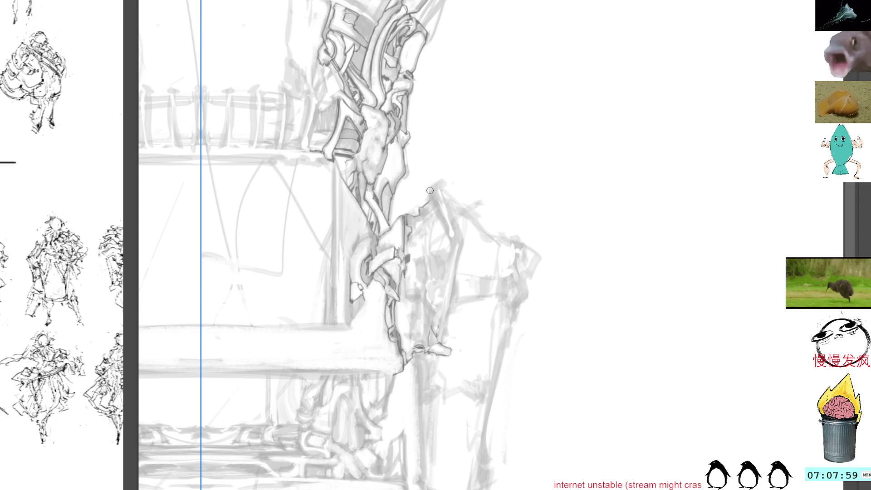
pyautogui.moveTo(429, 202); pyautogui.dragTo(441, 182)
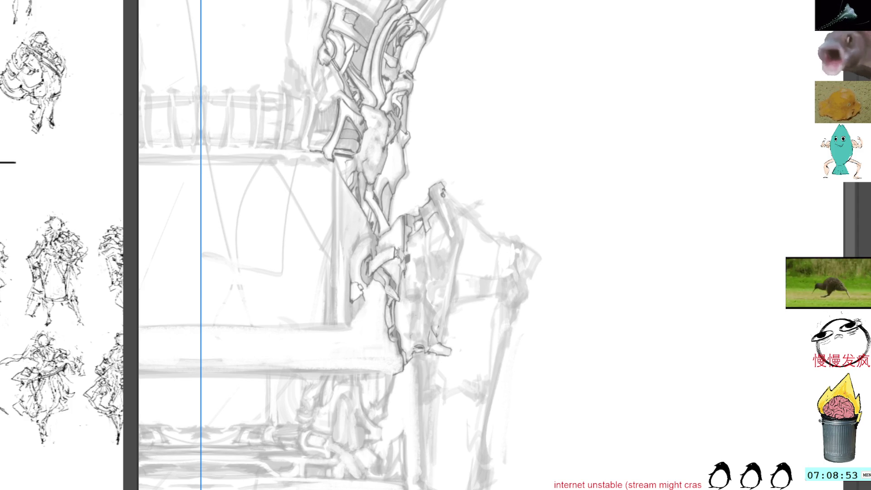
pyautogui.press('6')
pyautogui.press('6')
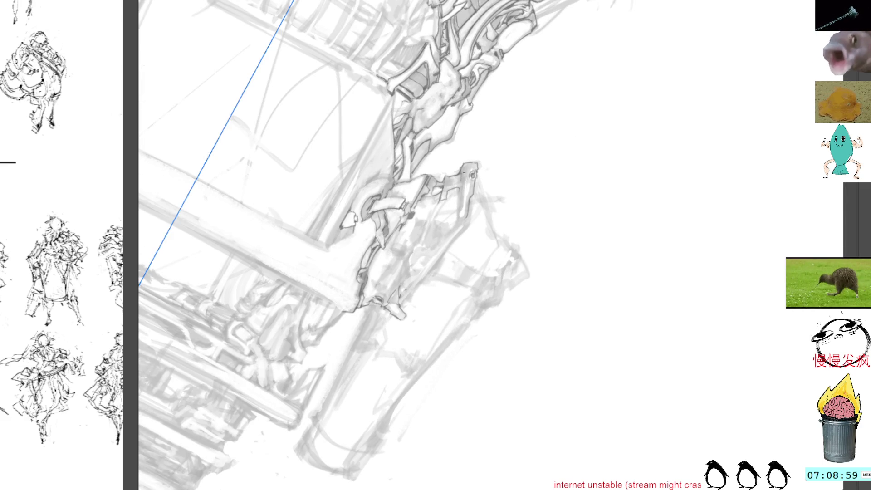
# Ink a tiny mark and a short pin stroke at the clasp tip, rotating the view as needed
pyautogui.moveTo(461, 177)
pyautogui.mouseDown()
pyautogui.moveTo(456, 217)
pyautogui.moveTo(423, 220)
pyautogui.mouseUp()
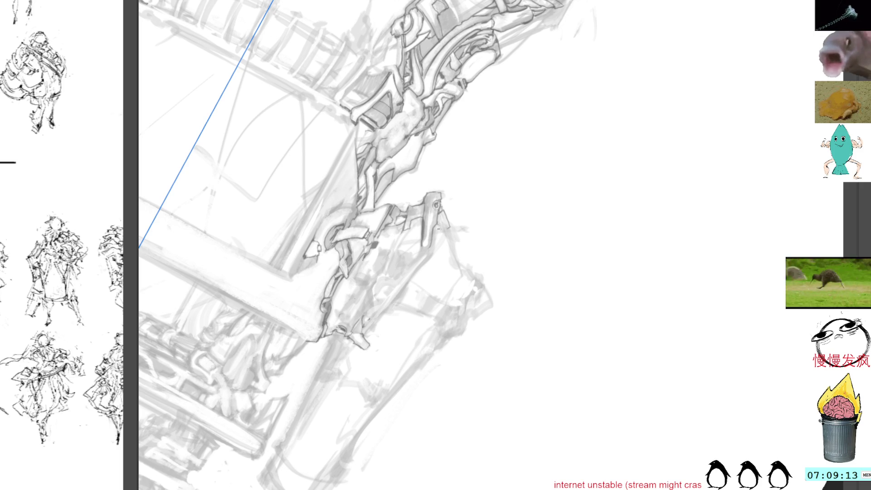
pyautogui.moveTo(486, 123); pyautogui.dragTo(451, 110)
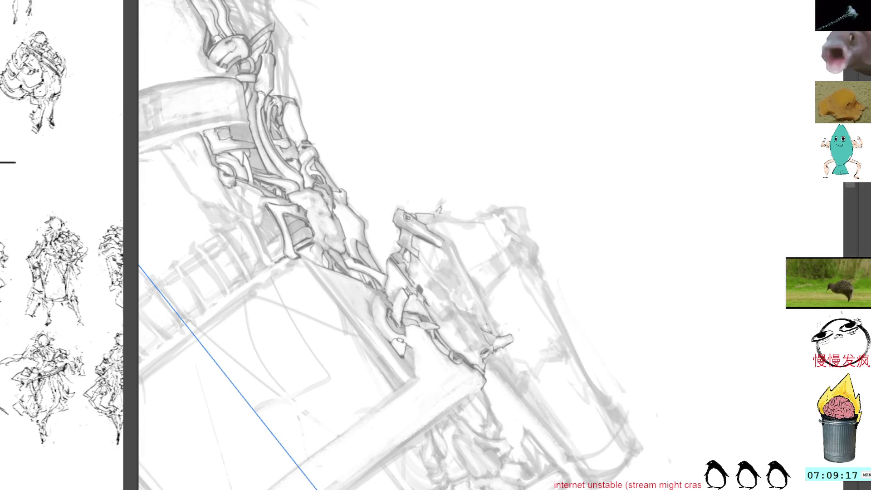
pyautogui.moveTo(436, 220); pyautogui.dragTo(432, 232)
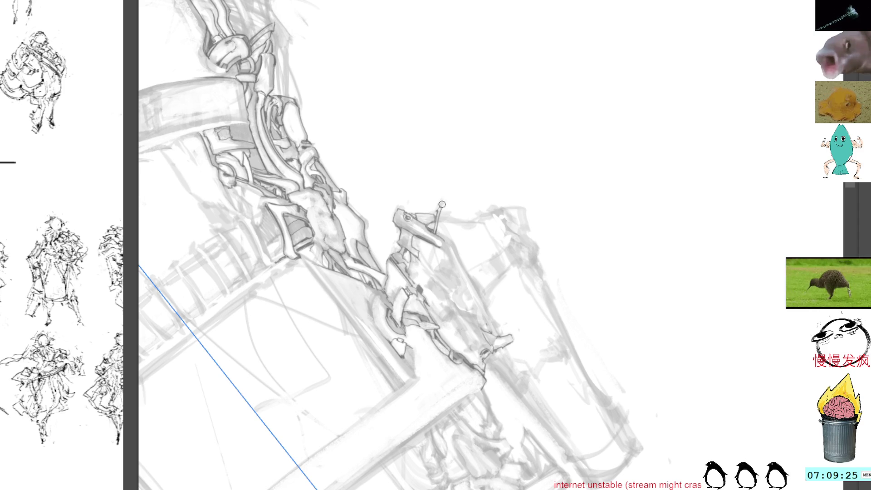
pyautogui.moveTo(469, 142)
pyautogui.mouseDown()
pyautogui.moveTo(540, 194)
pyautogui.moveTo(474, 185)
pyautogui.mouseUp()
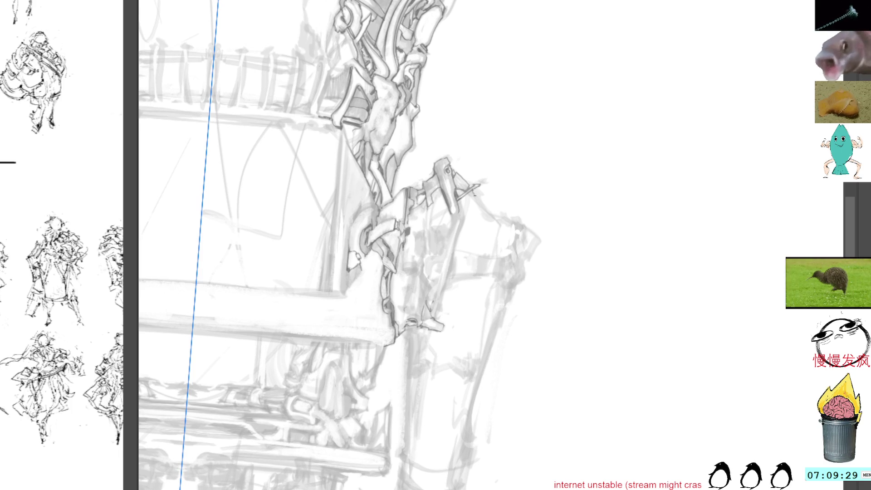
# Ink thin diagonal strokes beside the clasp tip and darken the clamp's lines
pyautogui.moveTo(510, 154); pyautogui.dragTo(458, 171)
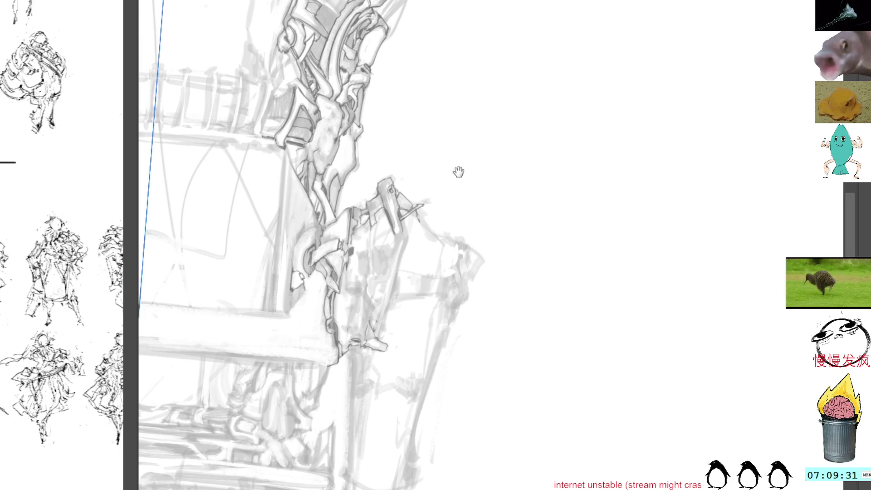
pyautogui.moveTo(505, 116); pyautogui.dragTo(518, 160)
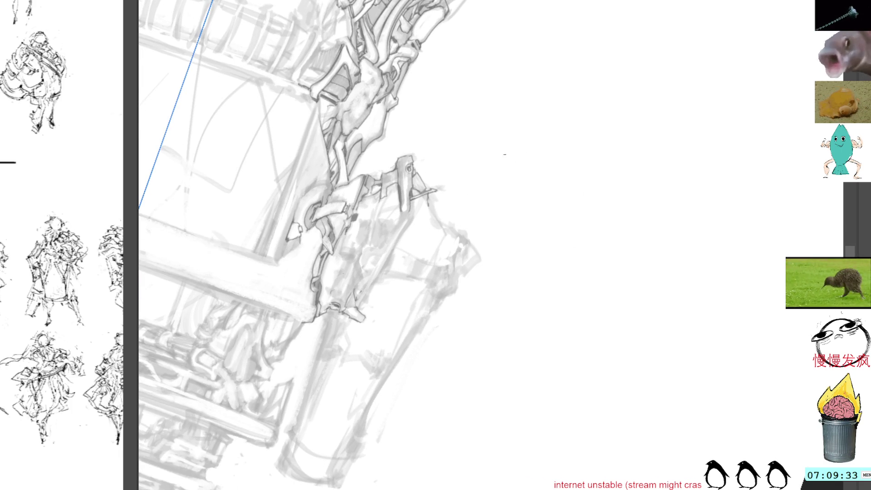
pyautogui.moveTo(453, 166); pyautogui.dragTo(463, 164)
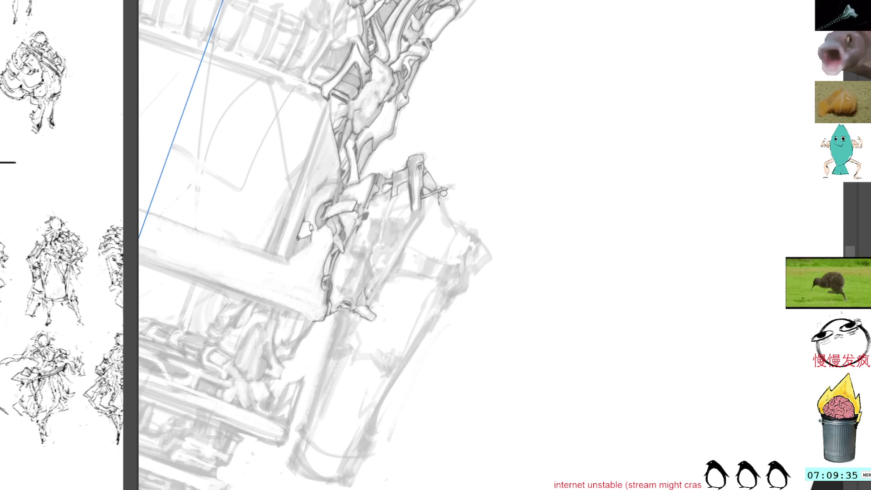
pyautogui.moveTo(432, 194); pyautogui.dragTo(457, 233)
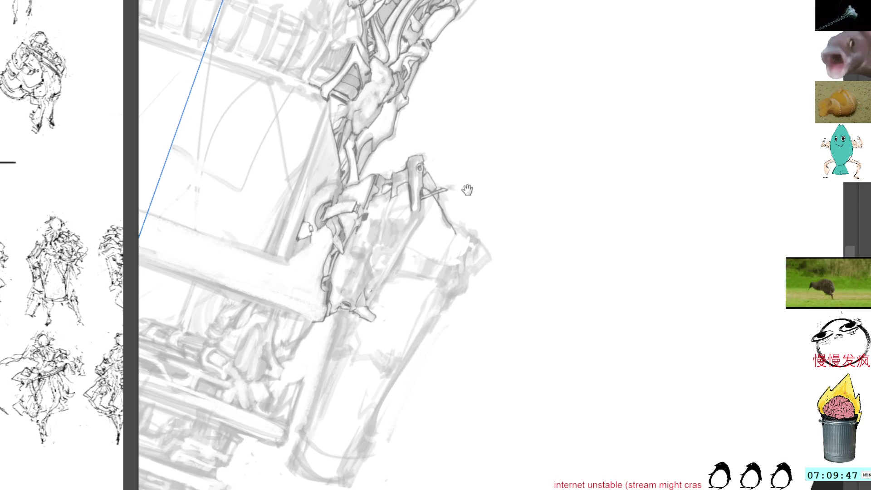
pyautogui.moveTo(466, 188); pyautogui.dragTo(435, 199)
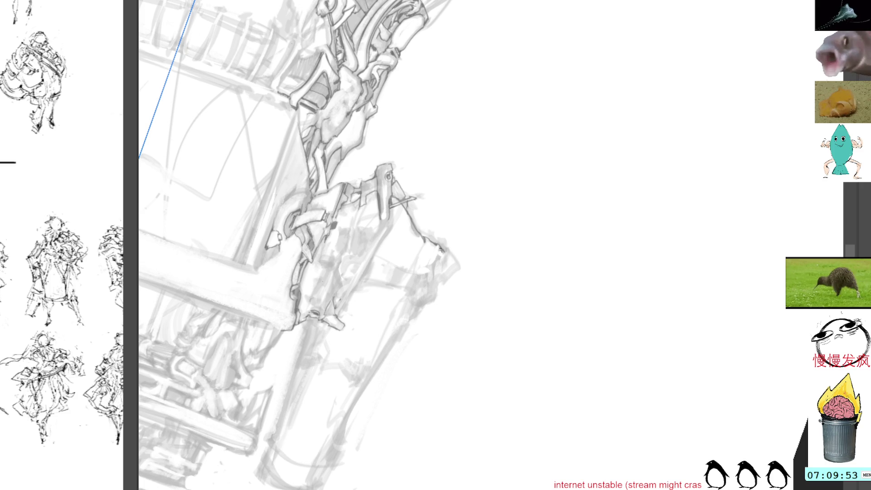
pyautogui.moveTo(469, 168); pyautogui.dragTo(424, 185)
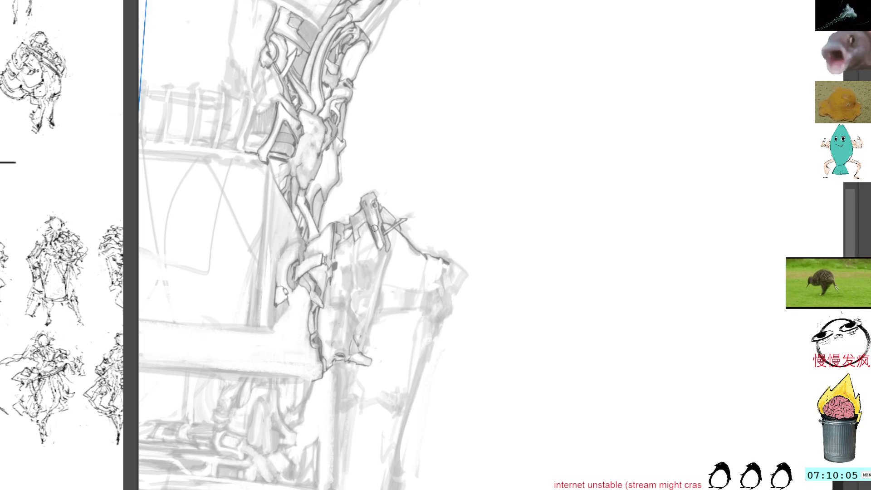
pyautogui.moveTo(373, 209); pyautogui.dragTo(379, 270)
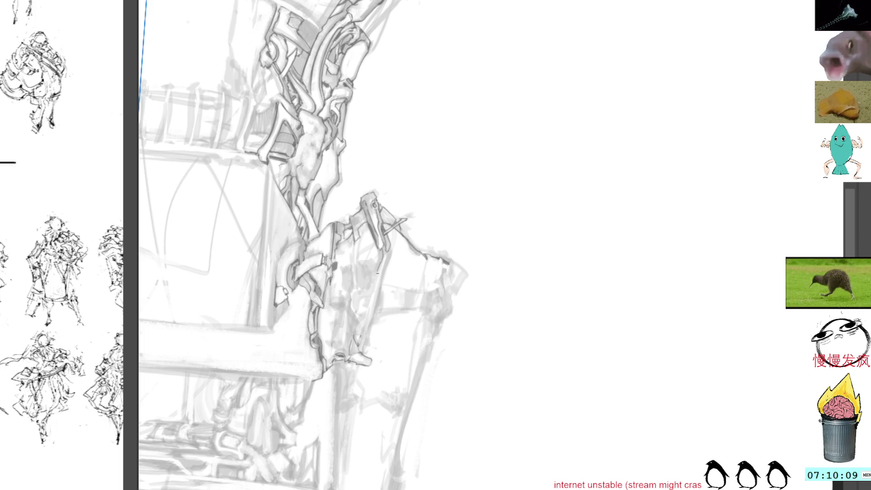
pyautogui.scroll(-2, 413, 205)
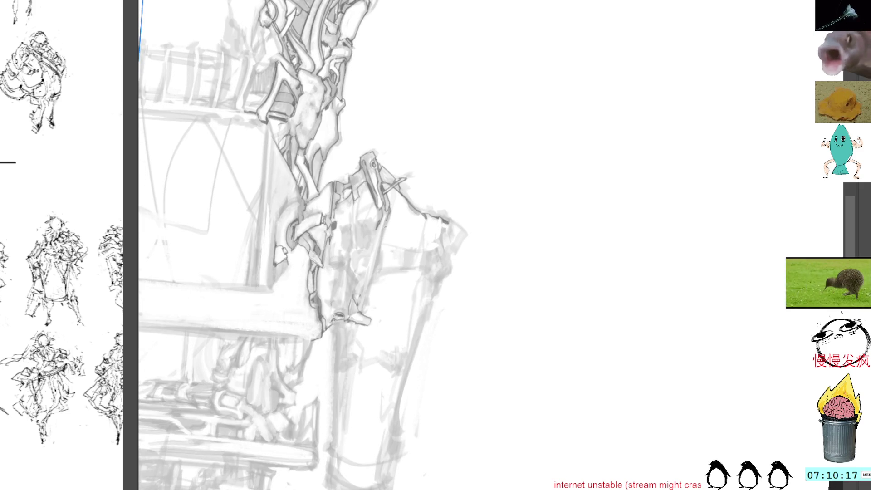
# Rotate the canvas about 20 degrees clockwise and add a short stroke at the clamp's right edge
pyautogui.press('r')
pyautogui.moveTo(463, 140)
pyautogui.mouseDown()
pyautogui.moveTo(407, 136)
pyautogui.moveTo(418, 173)
pyautogui.mouseUp()
pyautogui.moveTo(418, 219); pyautogui.dragTo(418, 234)
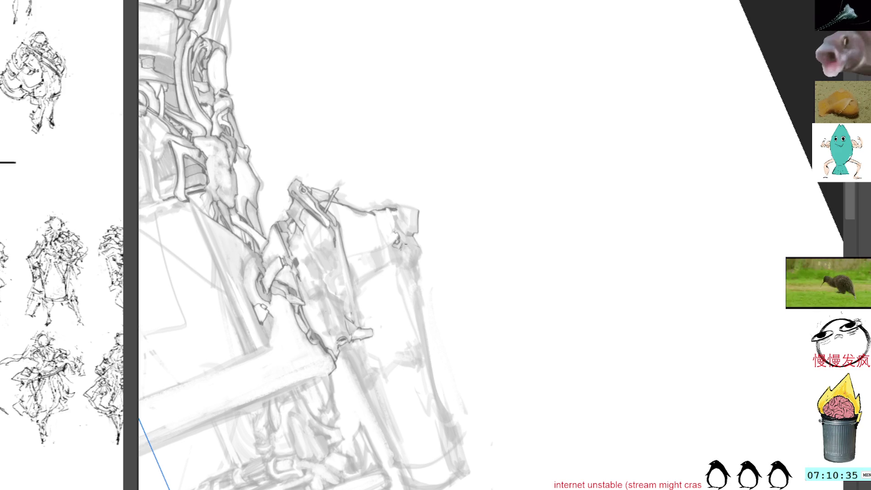
# Add a short dark stroke on the clamp, then pan and rotate the view to reach lower details
pyautogui.moveTo(401, 251); pyautogui.dragTo(403, 261)
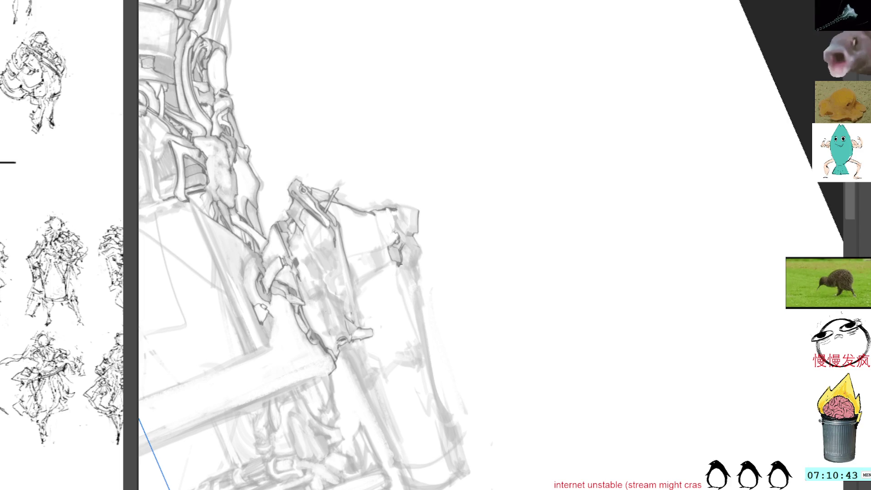
pyautogui.moveTo(427, 225); pyautogui.dragTo(408, 228)
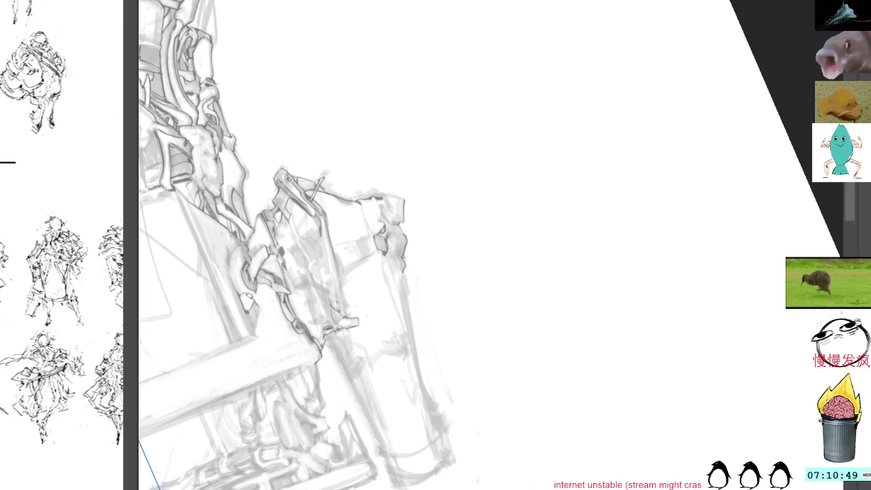
pyautogui.moveTo(408, 259); pyautogui.dragTo(411, 226)
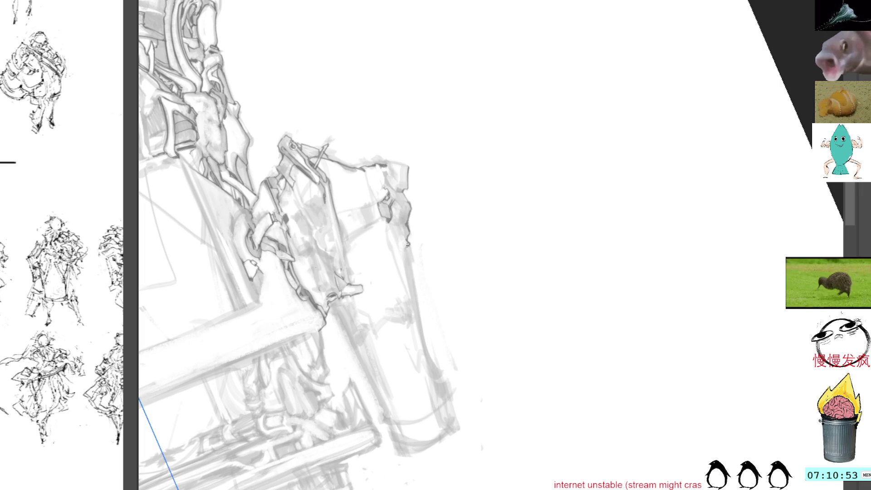
pyautogui.moveTo(449, 155); pyautogui.dragTo(394, 220)
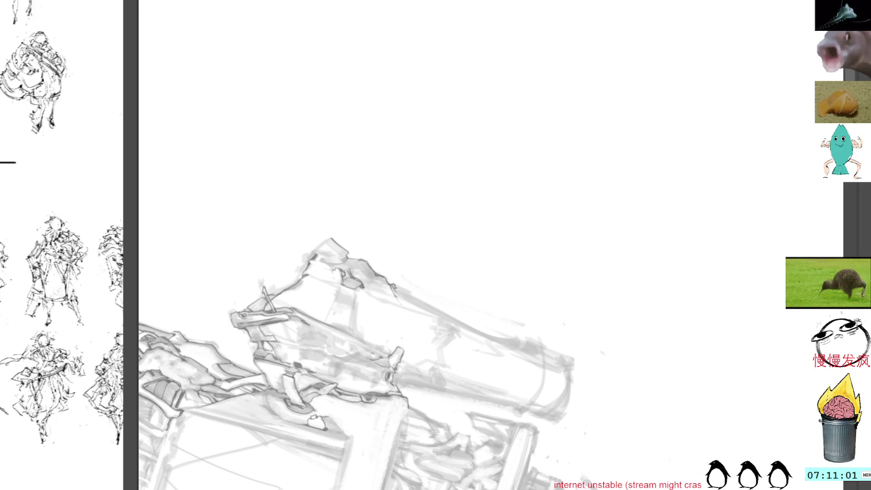
pyautogui.moveTo(397, 287)
pyautogui.mouseDown()
pyautogui.moveTo(478, 169)
pyautogui.moveTo(494, 196)
pyautogui.mouseUp()
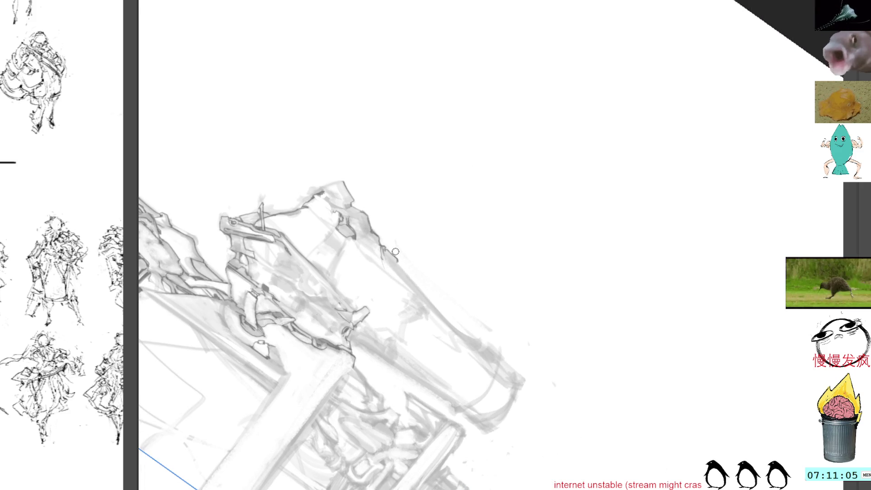
pyautogui.moveTo(383, 203); pyautogui.dragTo(378, 278)
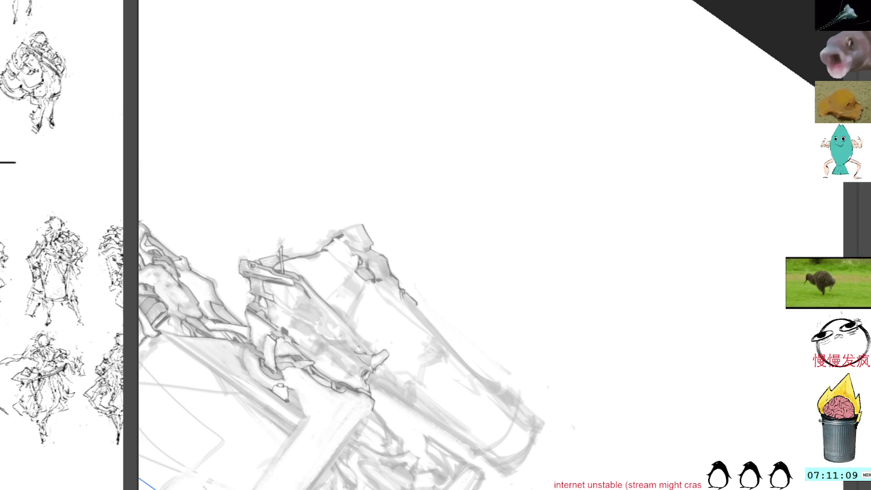
# Angle the view for the strap and draw a line down the strap below the clasp
pyautogui.moveTo(472, 130)
pyautogui.mouseDown()
pyautogui.moveTo(515, 204)
pyautogui.moveTo(471, 241)
pyautogui.moveTo(398, 200)
pyautogui.mouseUp()
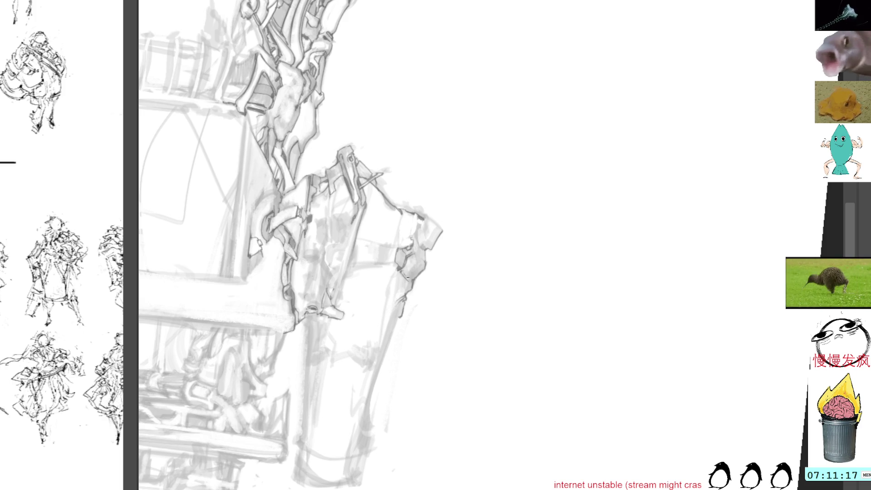
pyautogui.moveTo(528, 72)
pyautogui.mouseDown()
pyautogui.moveTo(570, 117)
pyautogui.moveTo(557, 169)
pyautogui.mouseUp()
pyautogui.moveTo(410, 160); pyautogui.dragTo(416, 212)
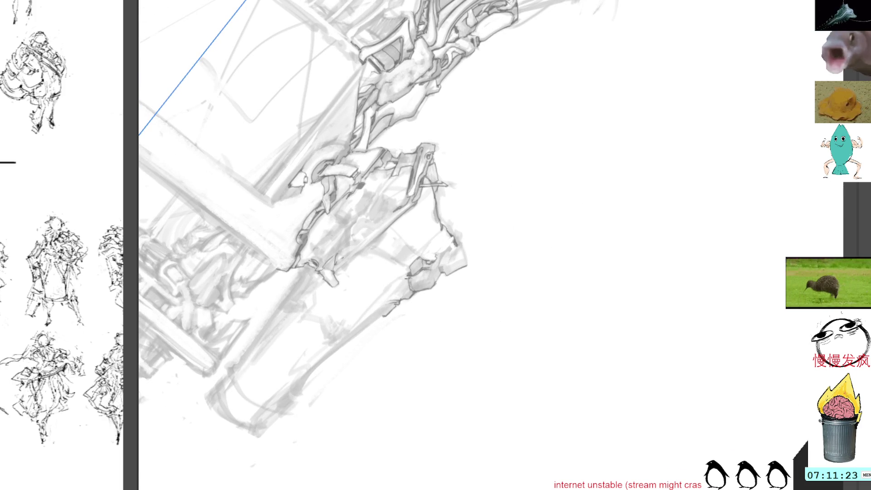
pyautogui.moveTo(570, 152); pyautogui.dragTo(517, 204)
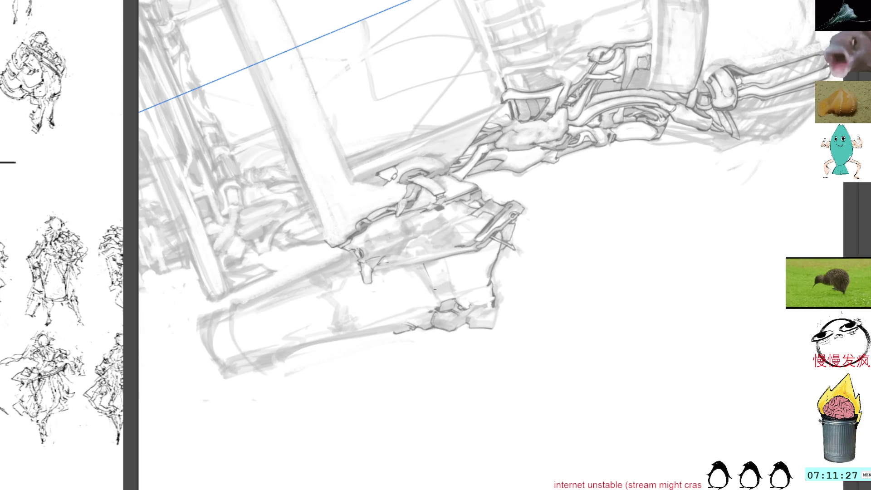
pyautogui.moveTo(425, 265); pyautogui.dragTo(441, 302)
# Extend the strap line, add a parallel line beside it and restroke it darker
pyautogui.moveTo(428, 273); pyautogui.dragTo(441, 301)
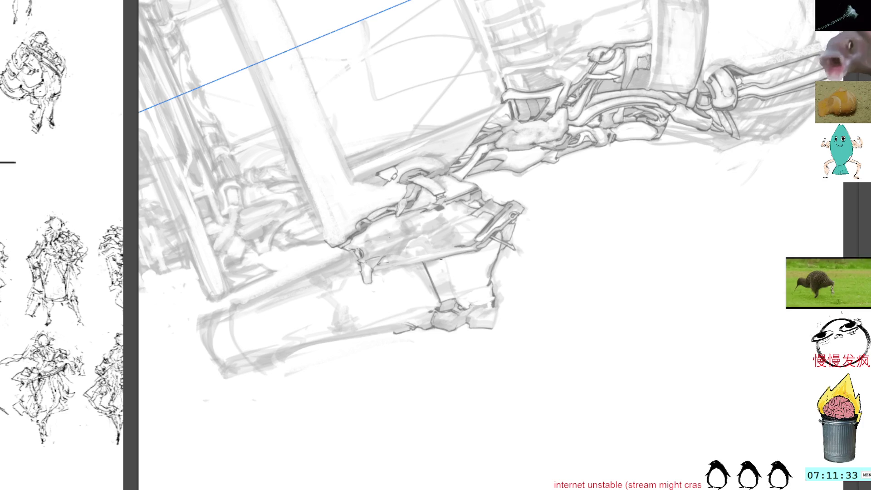
pyautogui.moveTo(440, 260); pyautogui.dragTo(456, 295)
pyautogui.moveTo(442, 260)
pyautogui.mouseDown()
pyautogui.moveTo(456, 305)
pyautogui.moveTo(452, 282)
pyautogui.moveTo(454, 290)
pyautogui.mouseUp()
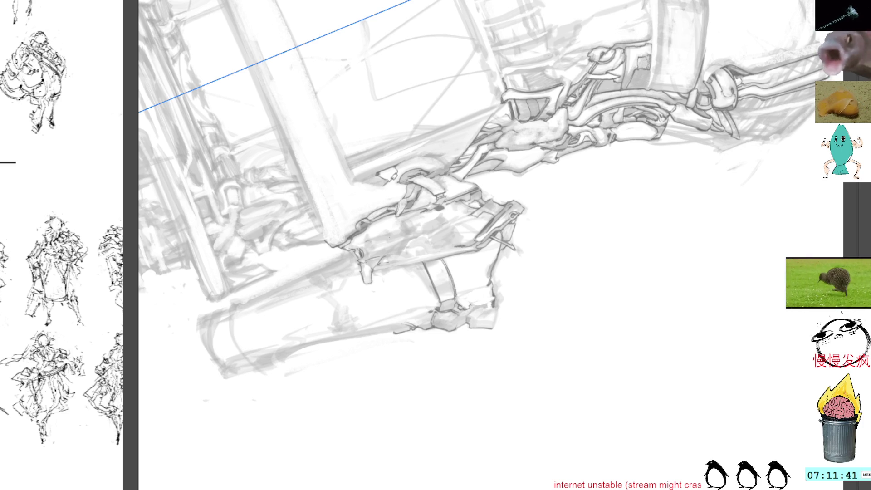
pyautogui.moveTo(541, 119)
pyautogui.mouseDown()
pyautogui.moveTo(572, 180)
pyautogui.moveTo(532, 159)
pyautogui.mouseUp()
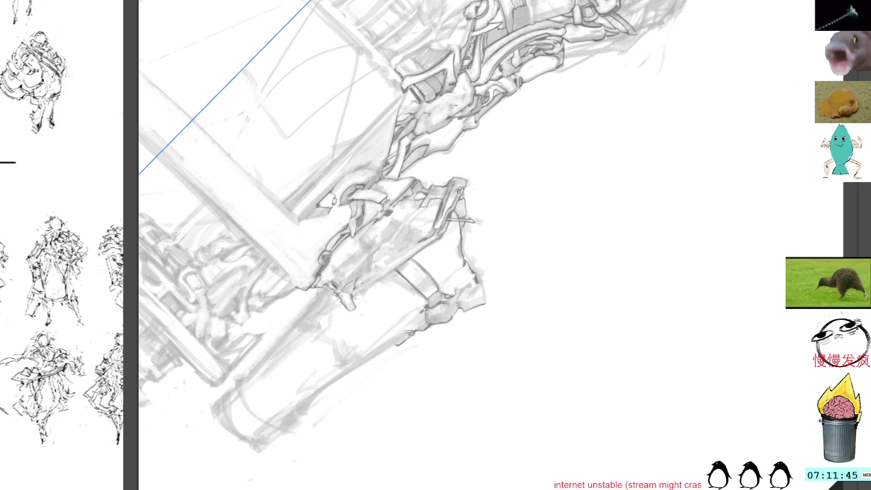